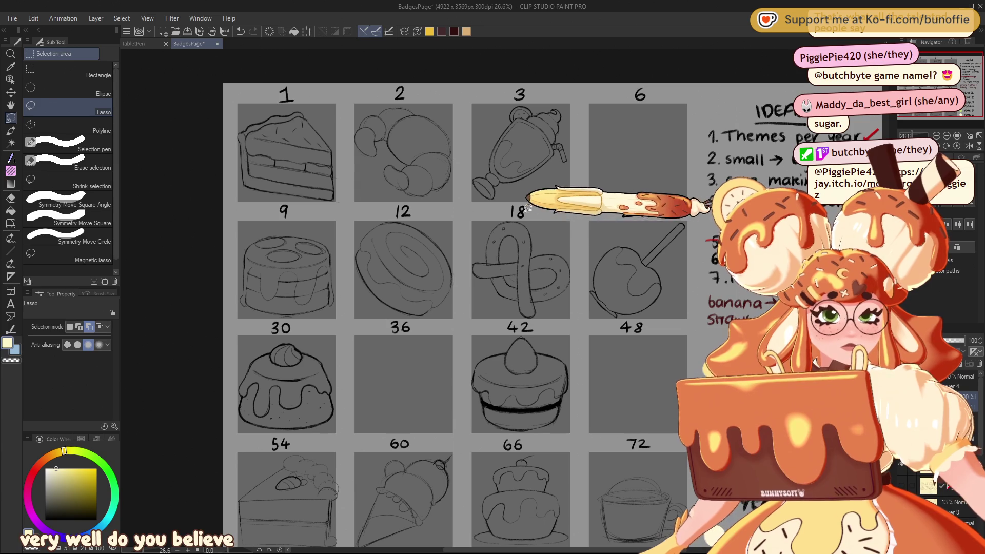
# Select the pretzel sketch in slot 18, clear that selection and shift the view.
pyautogui.moveTo(532, 213)
pyautogui.mouseDown()
pyautogui.moveTo(469, 283)
pyautogui.moveTo(557, 226)
pyautogui.mouseUp()
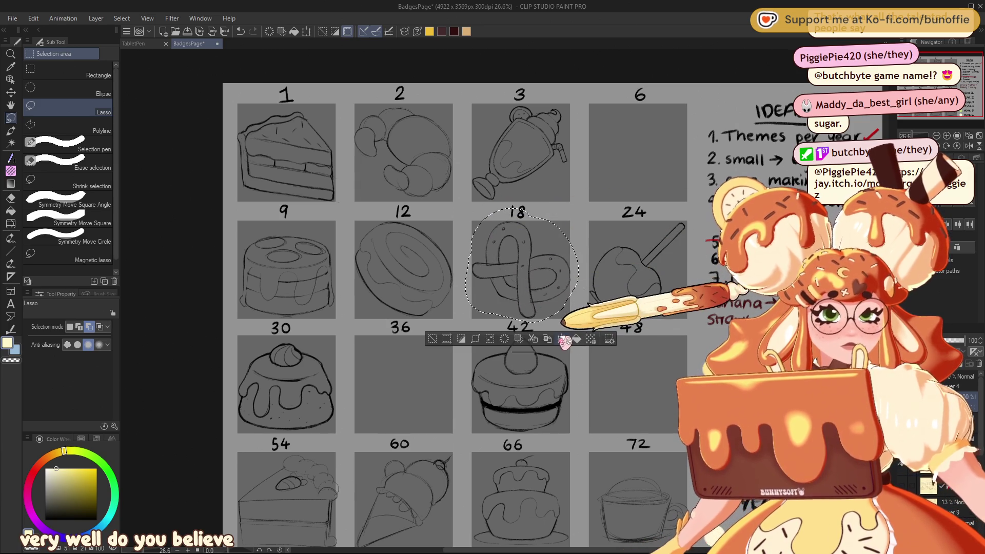
pyautogui.click(455, 324)
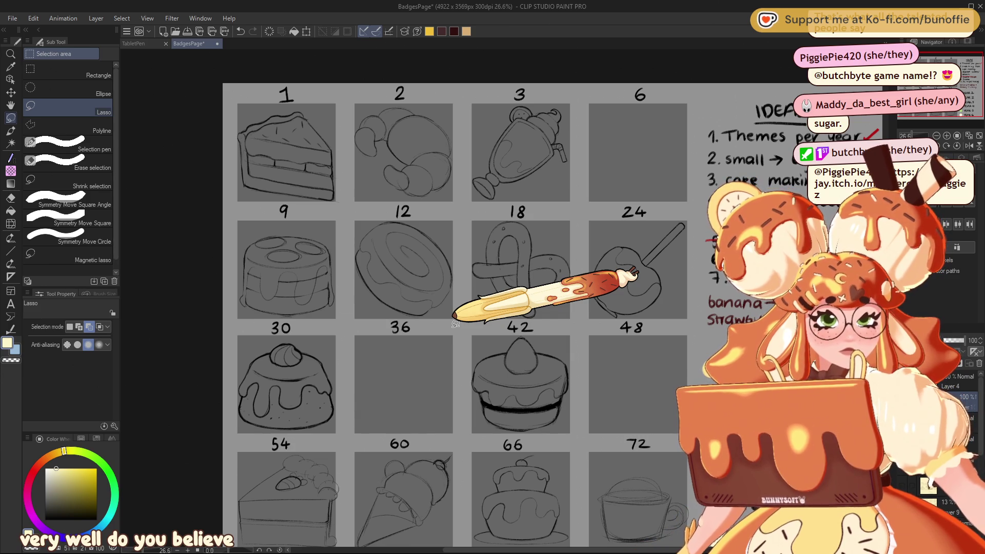
pyautogui.moveTo(965, 64); pyautogui.dragTo(962, 75)
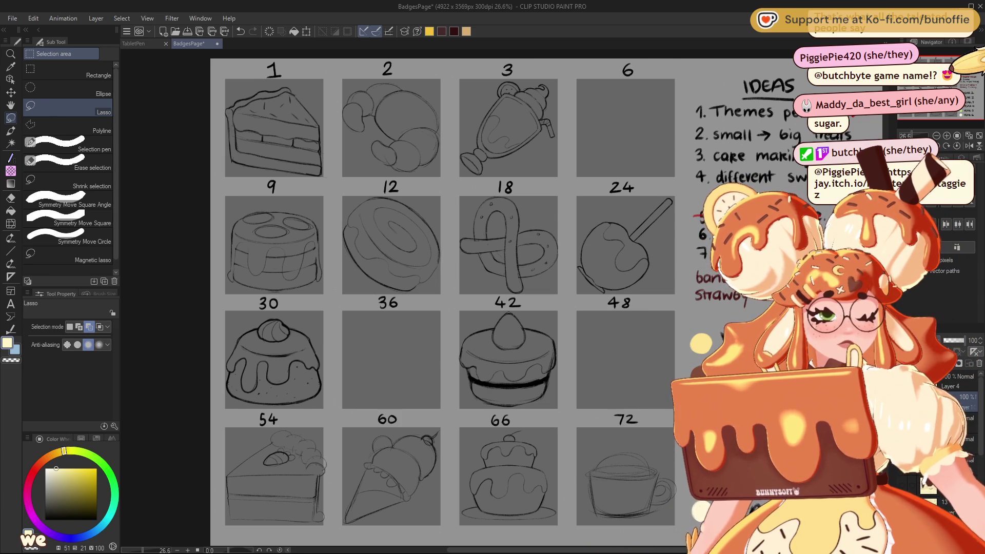
# Lasso the round cake in slot 42 and move it with Ctrl+T into slot 6.
pyautogui.moveTo(573, 324); pyautogui.dragTo(578, 340)
pyautogui.hotkey('ctrl', 't')
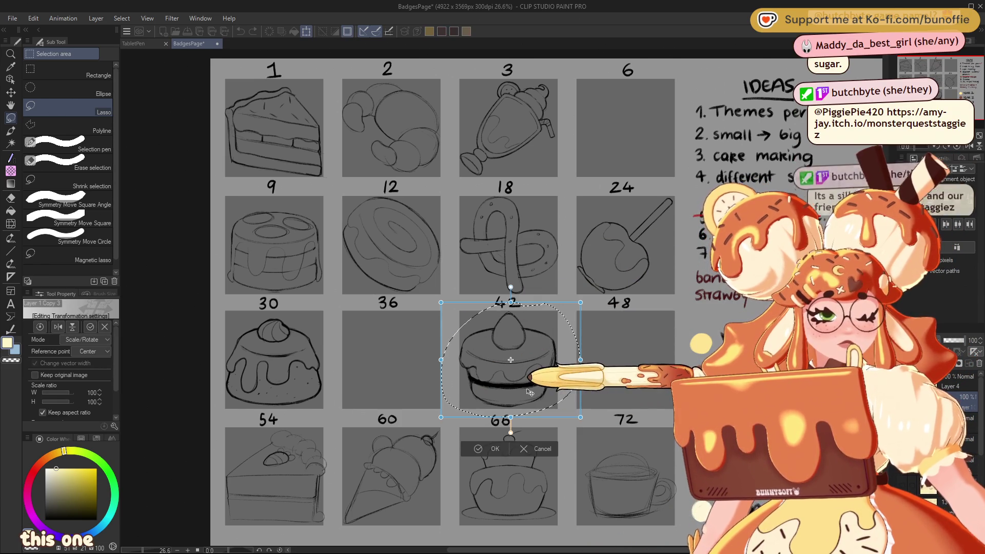
pyautogui.moveTo(526, 392)
pyautogui.mouseDown()
pyautogui.moveTo(636, 391)
pyautogui.moveTo(637, 159)
pyautogui.mouseUp()
pyautogui.click(609, 218)
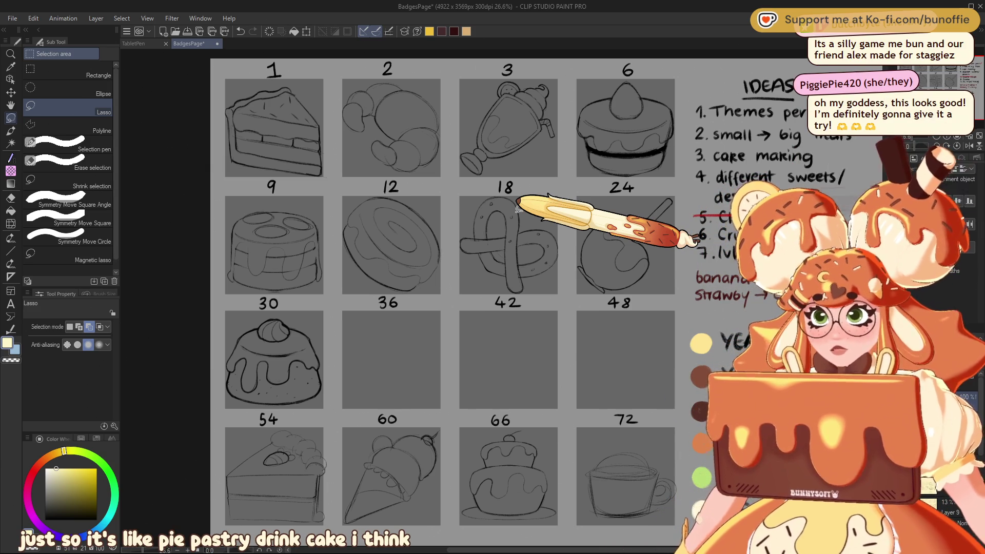
# Lasso the layered cake in slot 9, delete it and deselect.
pyautogui.moveTo(315, 205)
pyautogui.mouseDown()
pyautogui.moveTo(335, 300)
pyautogui.moveTo(330, 203)
pyautogui.mouseUp()
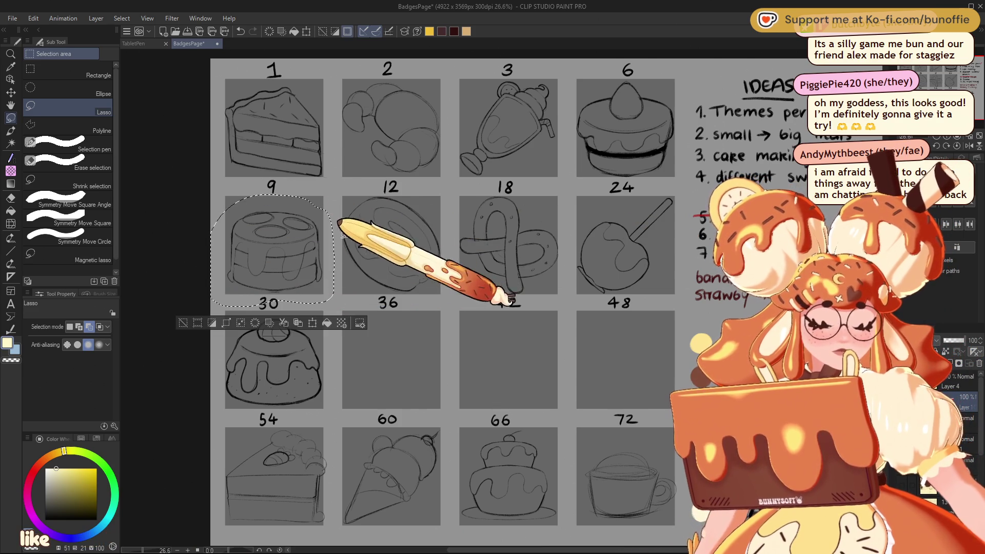
pyautogui.press('Delete')
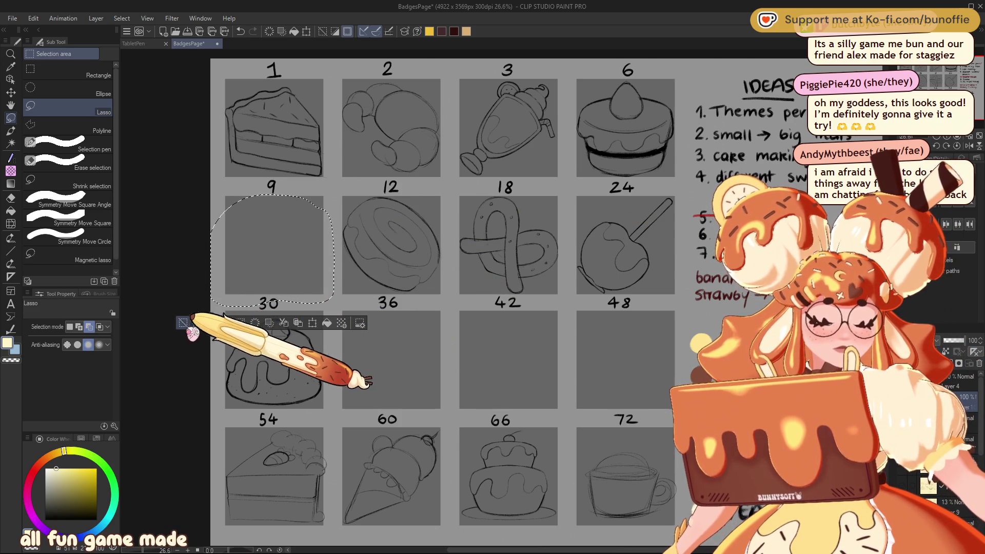
pyautogui.click(183, 323)
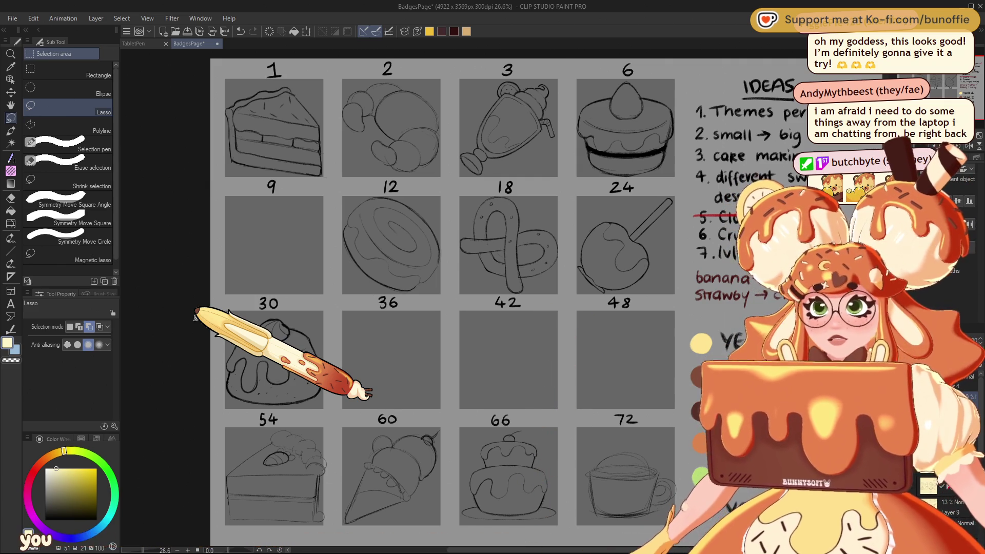
# Recentre the view on the badge grid and pick a dark drawing colour.
pyautogui.moveTo(195, 316)
pyautogui.mouseDown()
pyautogui.moveTo(186, 309)
pyautogui.moveTo(194, 305)
pyautogui.mouseUp()
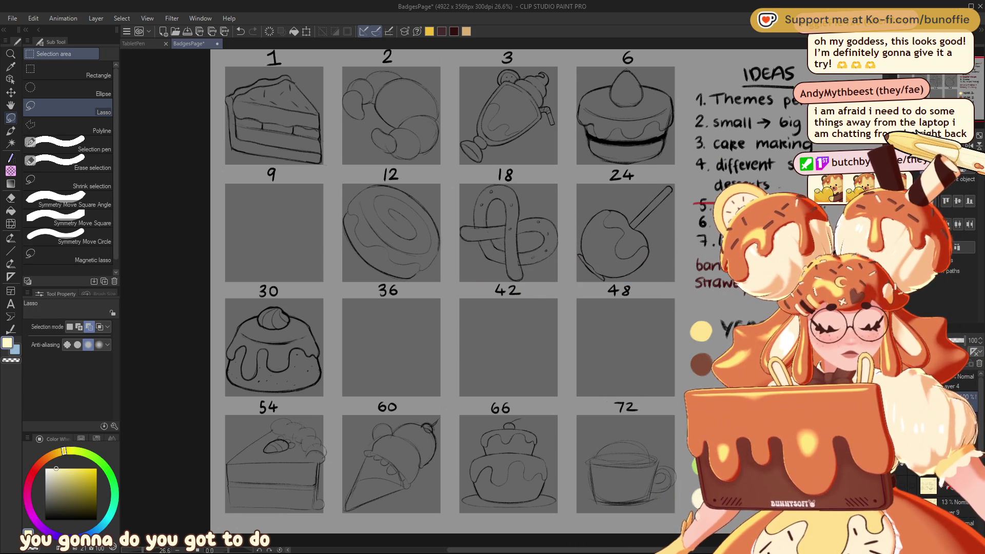
pyautogui.moveTo(904, 53); pyautogui.dragTo(933, 89)
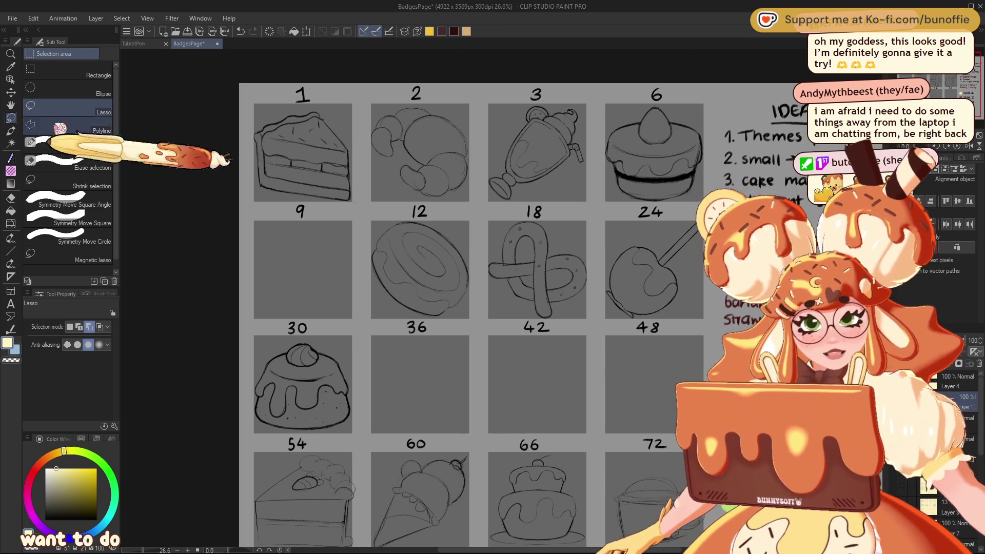
pyautogui.click(72, 497)
# With a thicker black SU-Cream Pencil, draw a round loaf with a score line in slot 9.
pyautogui.click(72, 520)
pyautogui.click(10, 130)
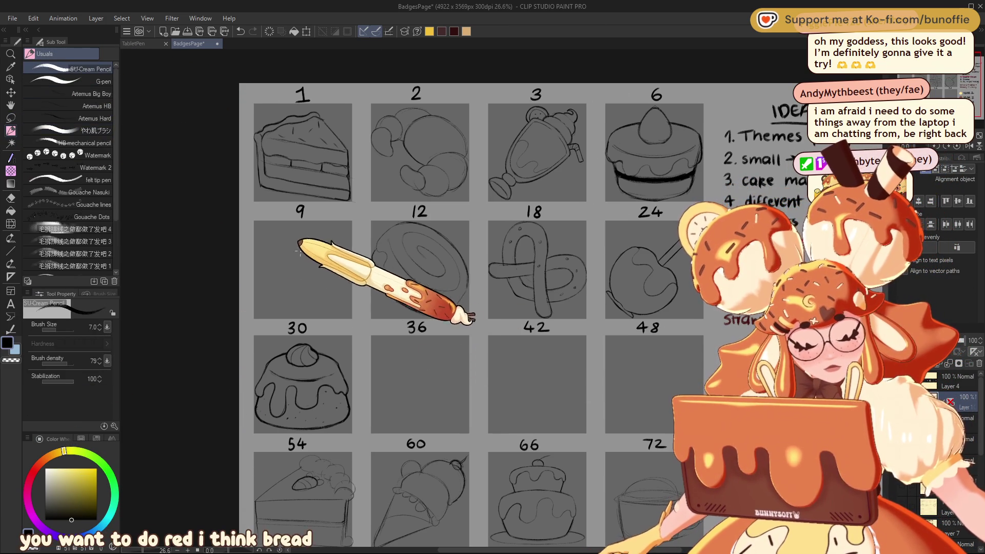
pyautogui.press(']')
pyautogui.press(']')
pyautogui.press(']')
pyautogui.press(']')
pyautogui.press(']')
pyautogui.press(']')
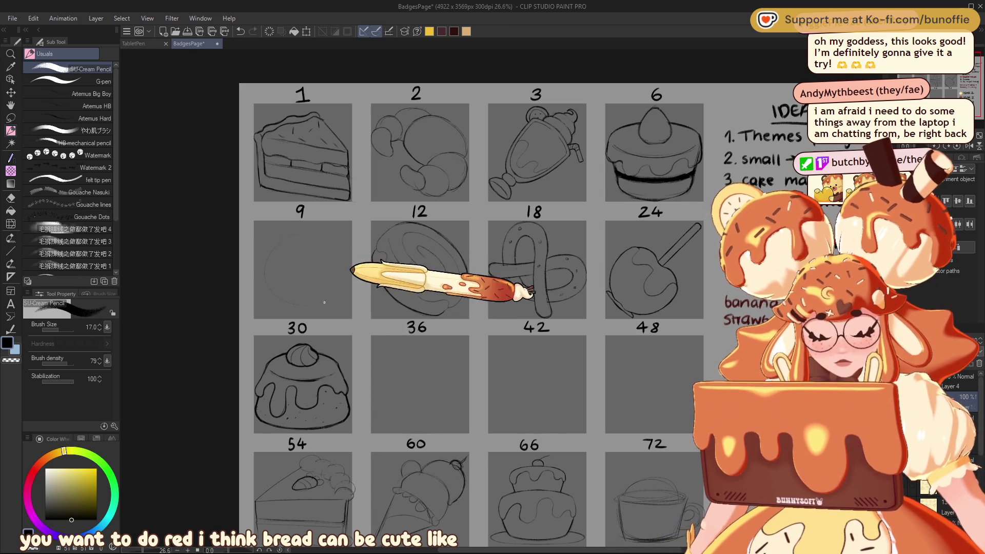
pyautogui.moveTo(268, 234)
pyautogui.mouseDown()
pyautogui.moveTo(297, 229)
pyautogui.moveTo(343, 295)
pyautogui.mouseUp()
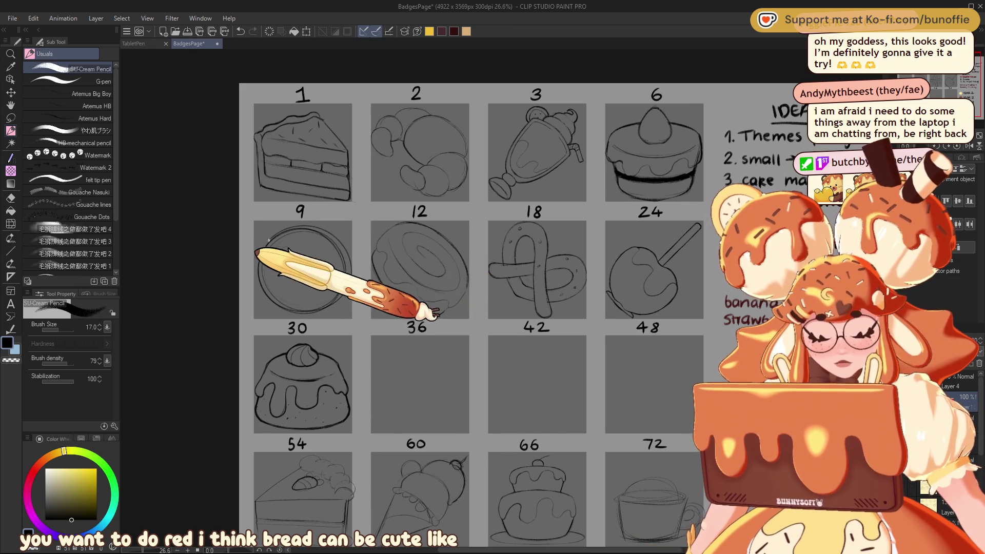
pyautogui.moveTo(274, 270); pyautogui.dragTo(333, 261)
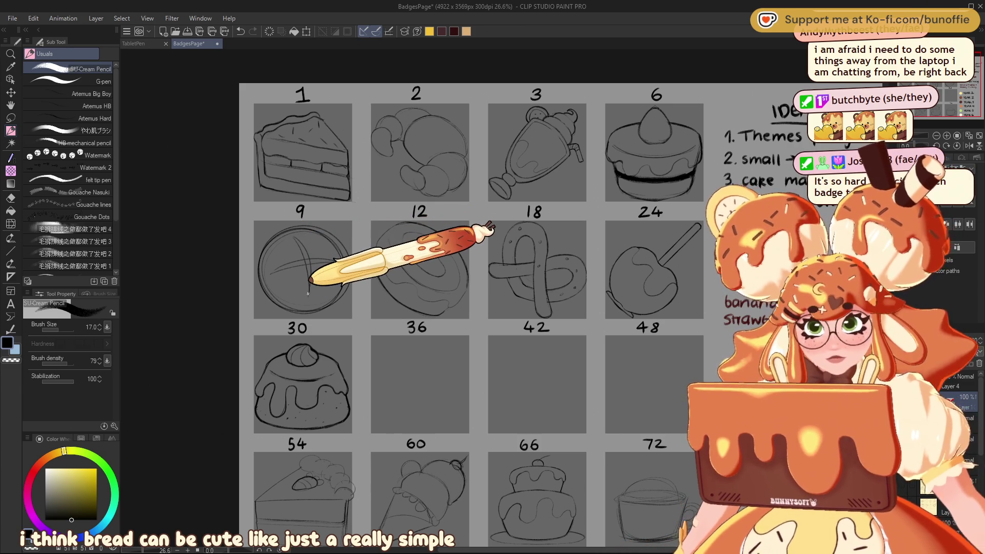
# Undo the last stroke and erase stray lines along the loaf's lower outline.
pyautogui.hotkey('ctrl', 'z')
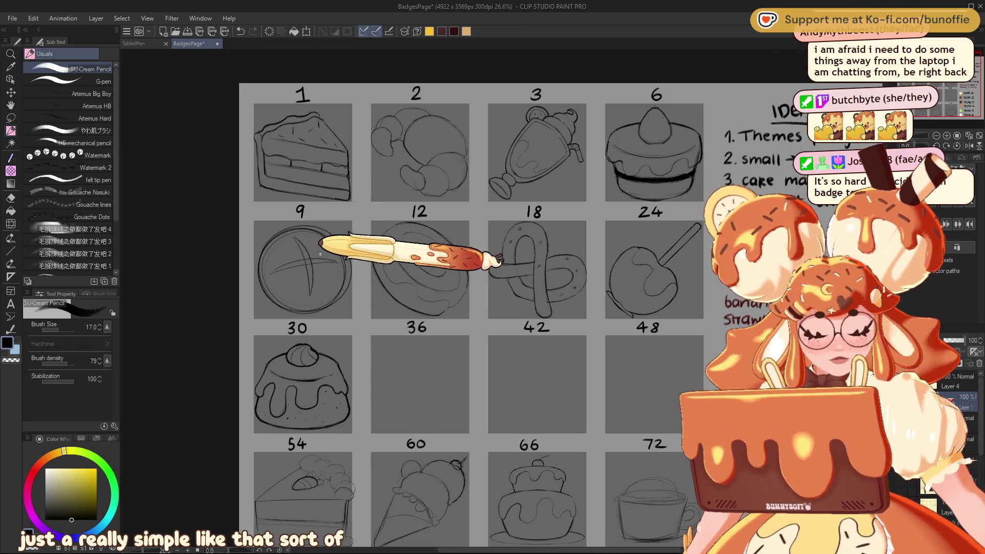
pyautogui.press('e')
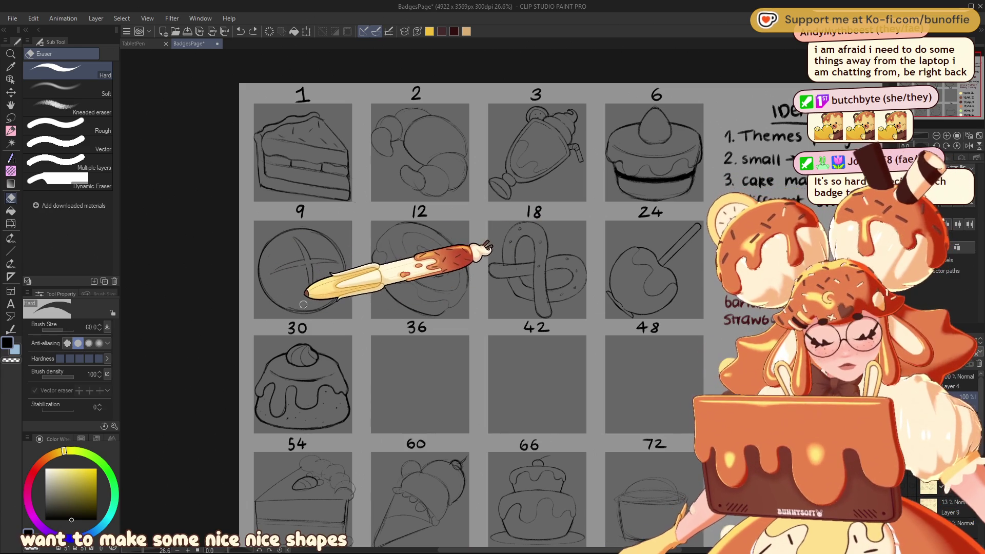
pyautogui.moveTo(292, 303); pyautogui.dragTo(338, 306)
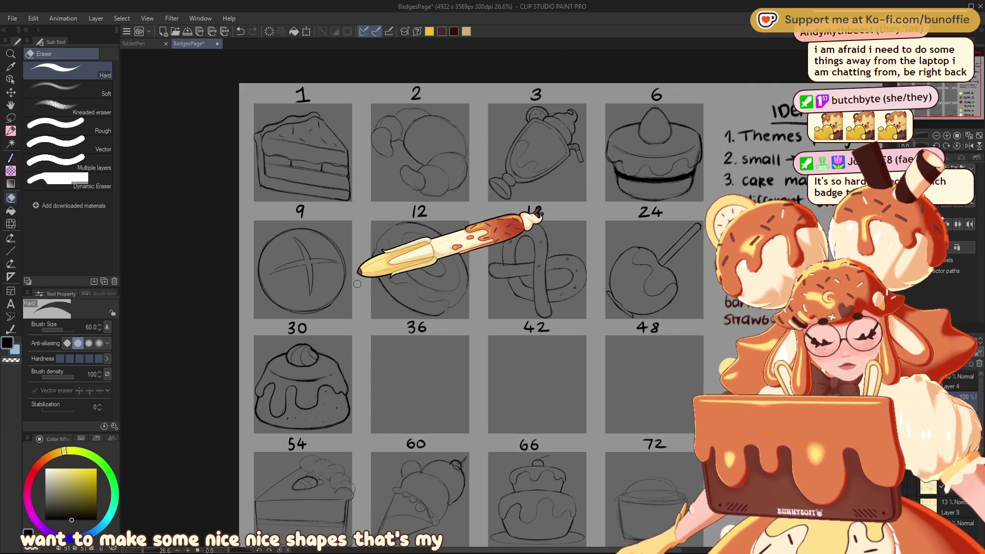
pyautogui.click(10, 130)
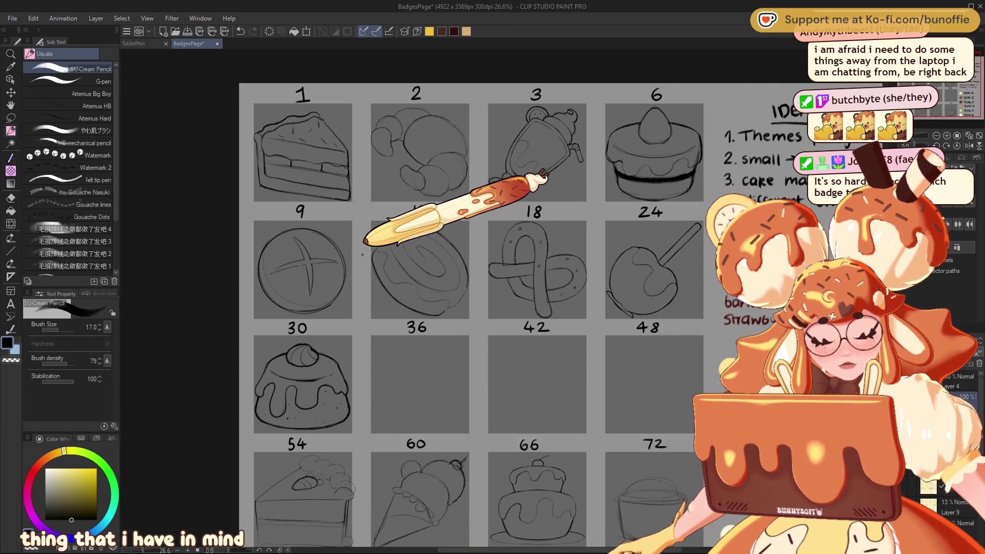
# Lasso the bread loaf in slot 9 and scale it up to about 104%.
pyautogui.click(11, 117)
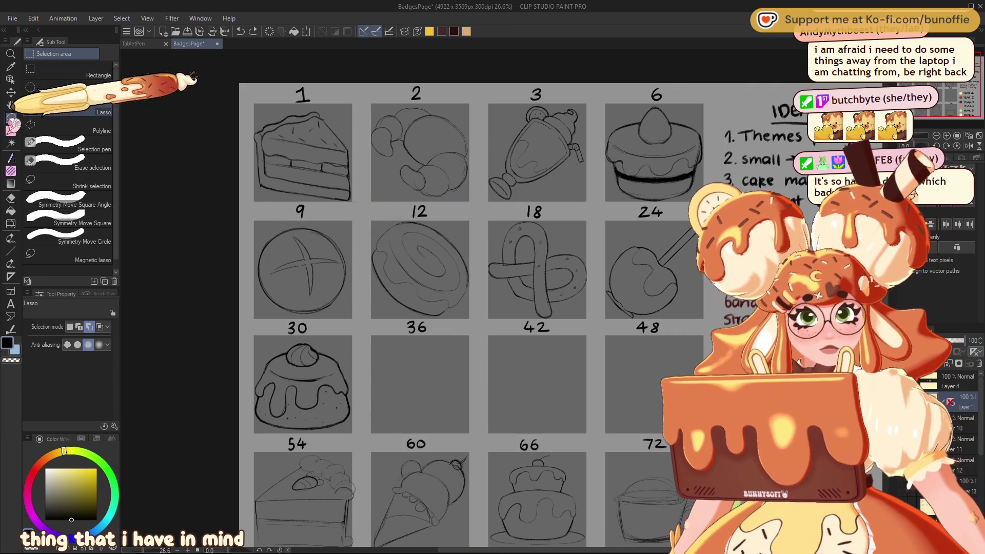
pyautogui.moveTo(303, 230)
pyautogui.mouseDown()
pyautogui.moveTo(269, 255)
pyautogui.moveTo(340, 292)
pyautogui.mouseUp()
pyautogui.hotkey('ctrl', 't')
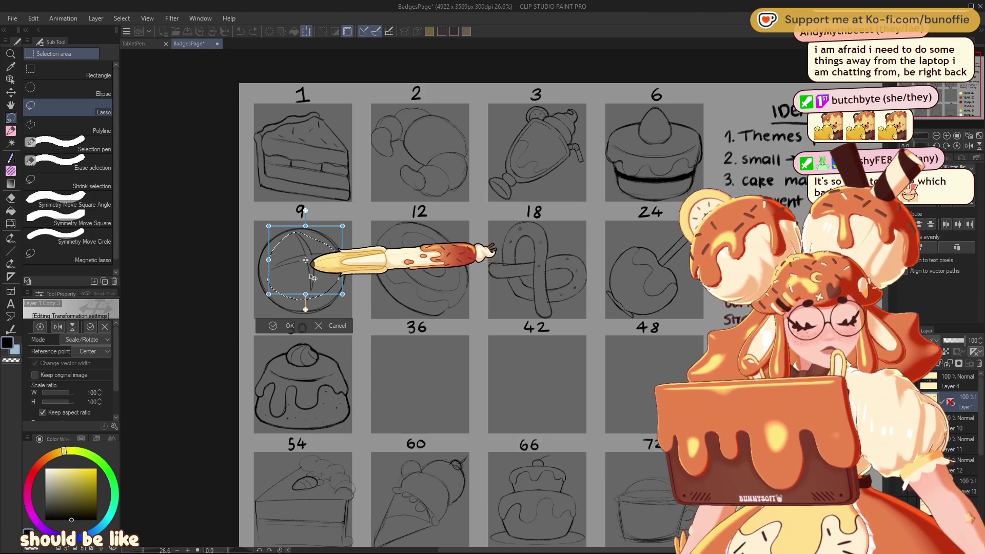
pyautogui.moveTo(314, 277); pyautogui.dragTo(327, 269)
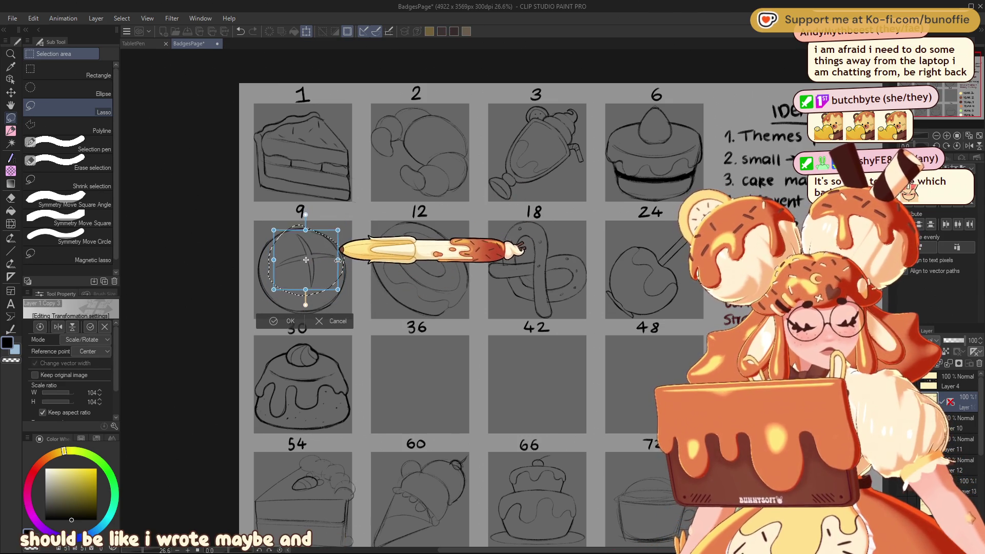
pyautogui.click(273, 324)
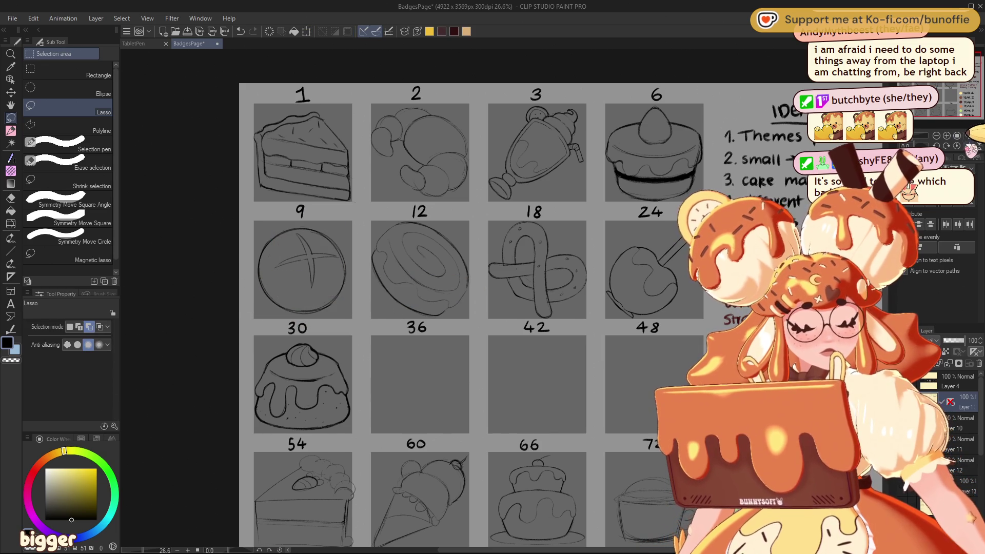
# Flip the canvas horizontally to check the drawing, flip it back, and return to the pencil.
pyautogui.click(968, 146)
pyautogui.click(968, 146)
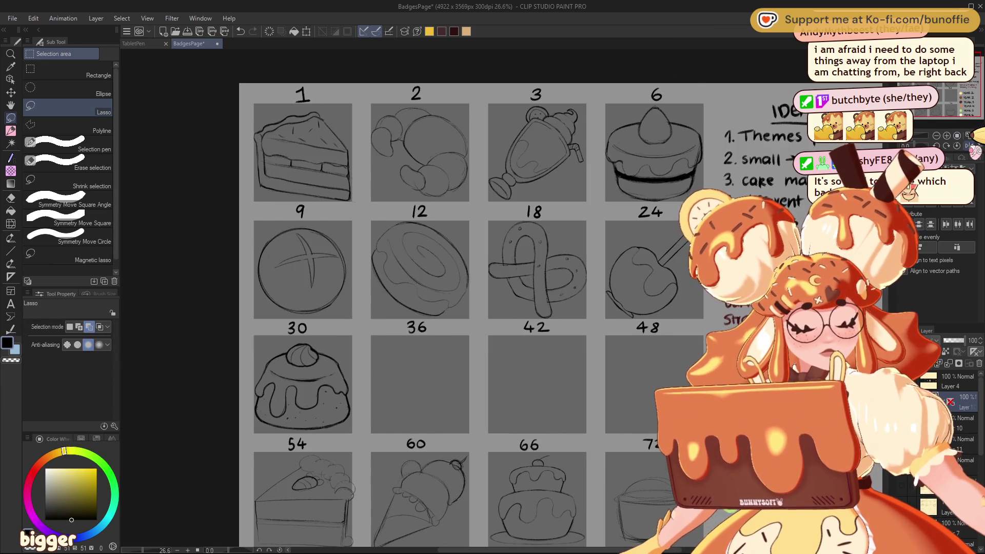
pyautogui.click(11, 130)
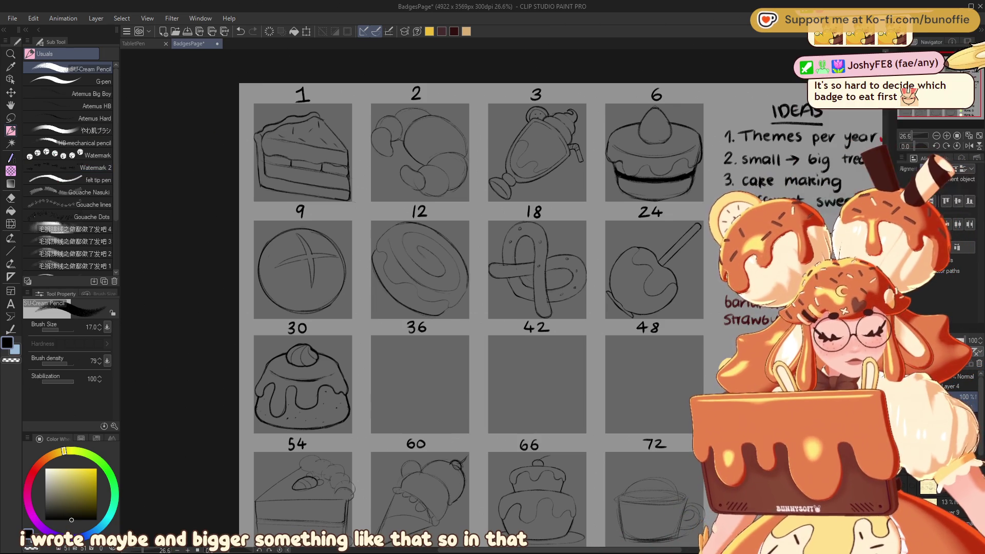
pyautogui.moveTo(513, 308); pyautogui.dragTo(484, 254)
pyautogui.moveTo(945, 83); pyautogui.dragTo(949, 80)
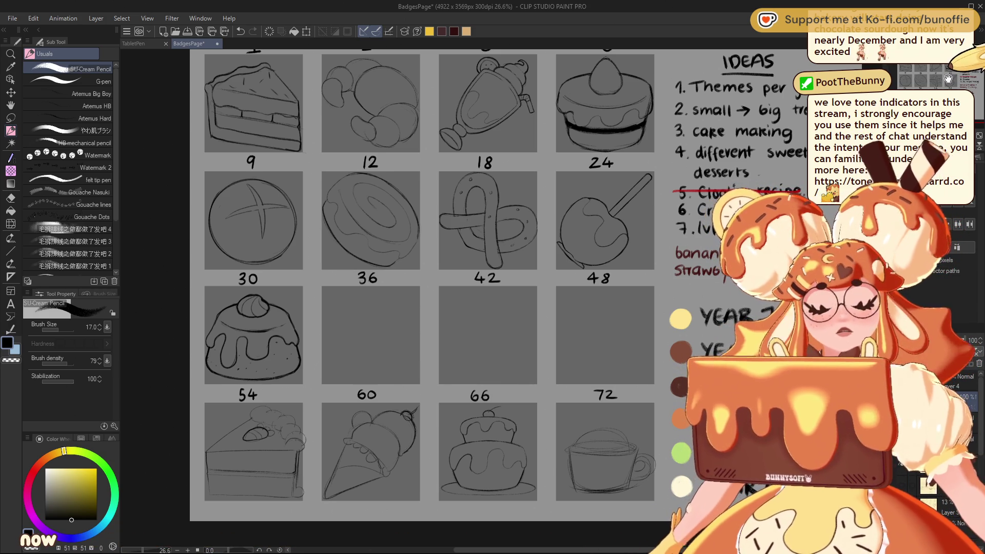
pyautogui.moveTo(948, 78); pyautogui.dragTo(952, 78)
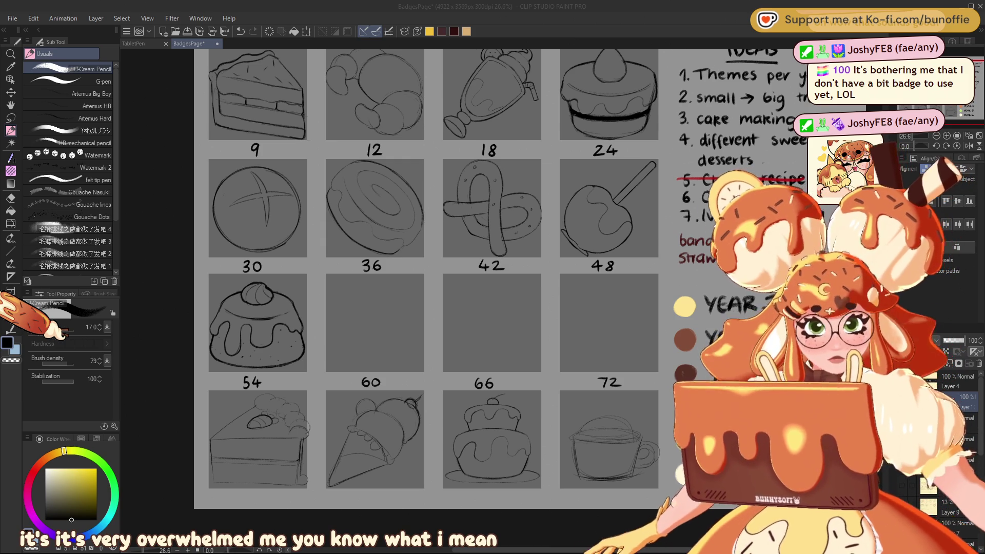
# Lay a diagonal Symmetrical ruler across square 36, then undo the first sketch strokes.
pyautogui.click(10, 251)
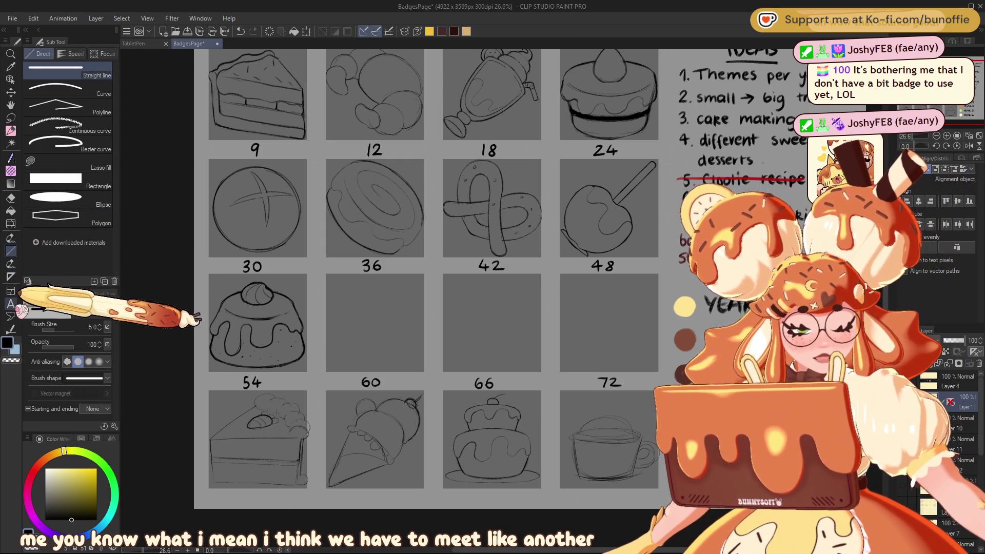
pyautogui.click(10, 277)
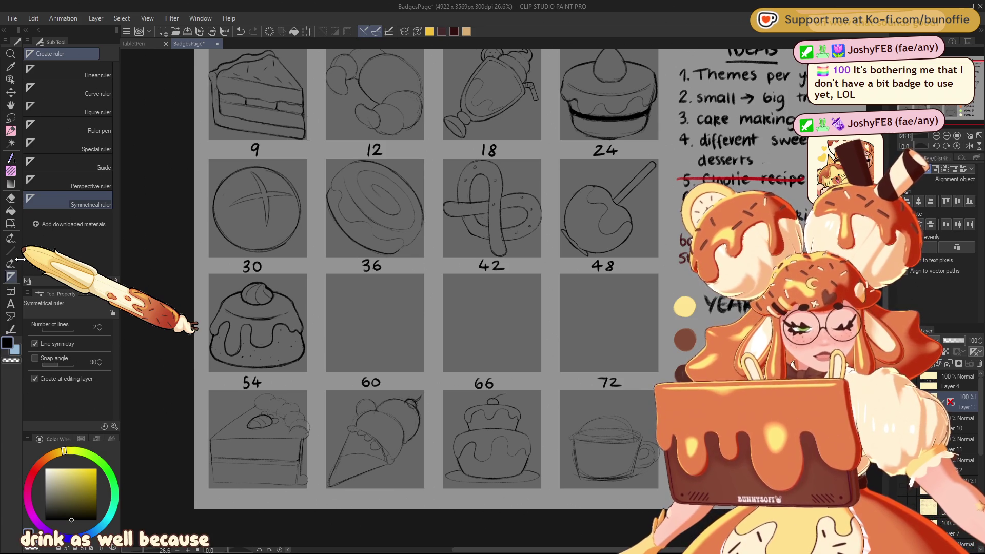
pyautogui.moveTo(326, 373); pyautogui.dragTo(428, 275)
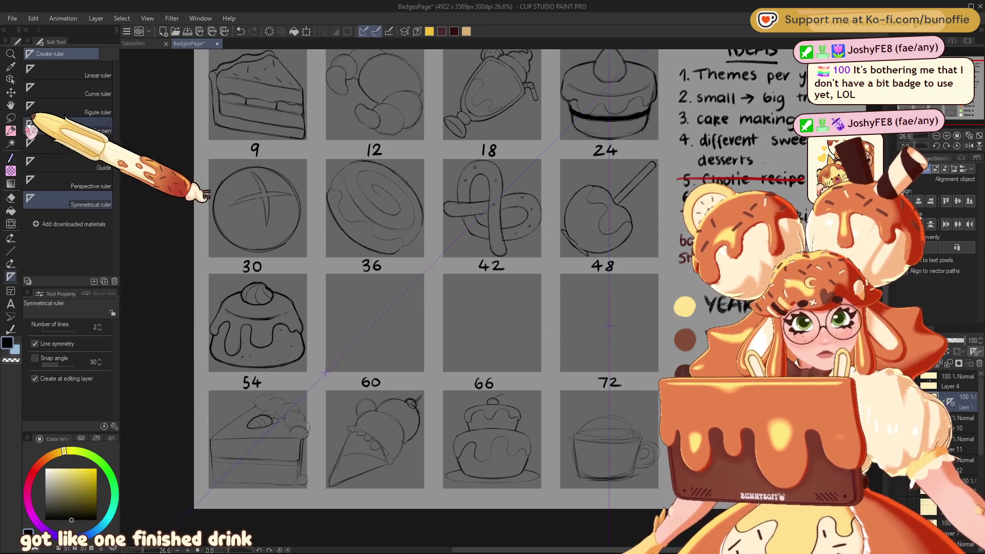
pyautogui.click(10, 131)
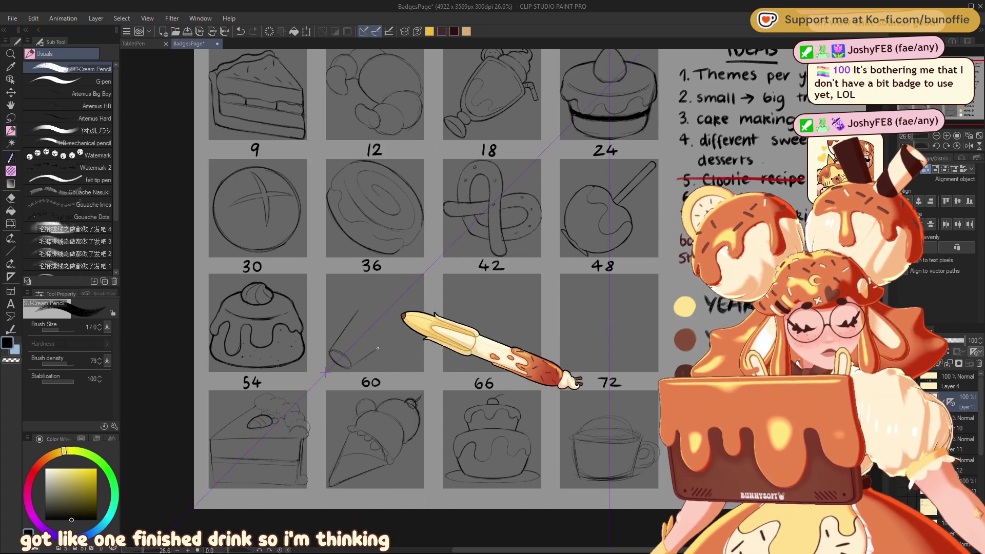
pyautogui.hotkey('ctrl', 'z')
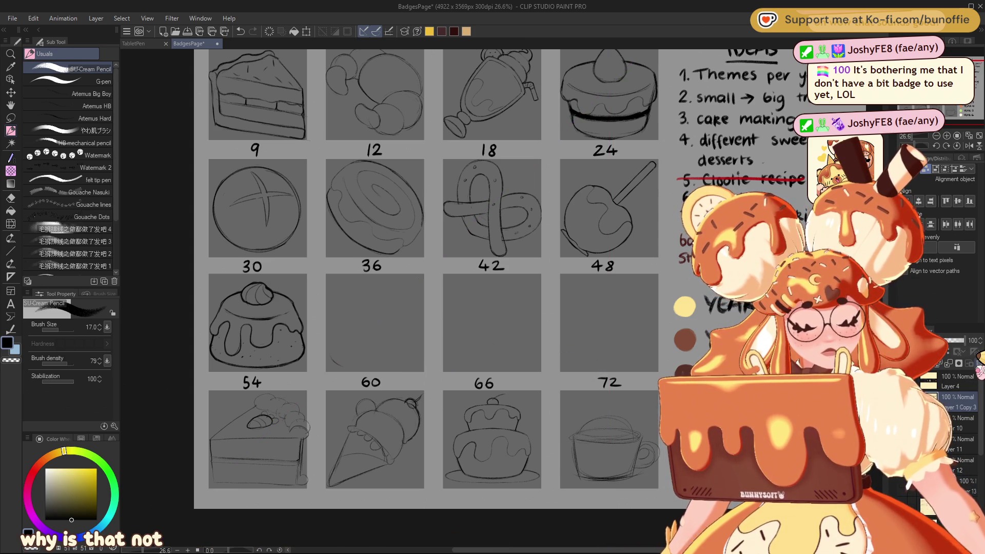
# Redo the diagonal symmetry ruler and sketch the cup's tapered sides and rim in square 36.
pyautogui.click(10, 251)
pyautogui.click(11, 278)
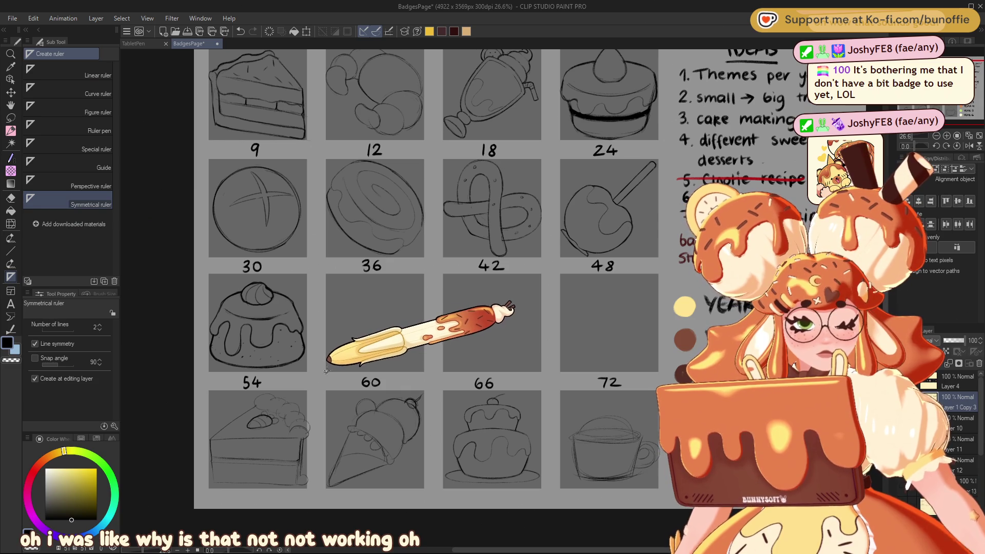
pyautogui.moveTo(325, 370); pyautogui.dragTo(426, 272)
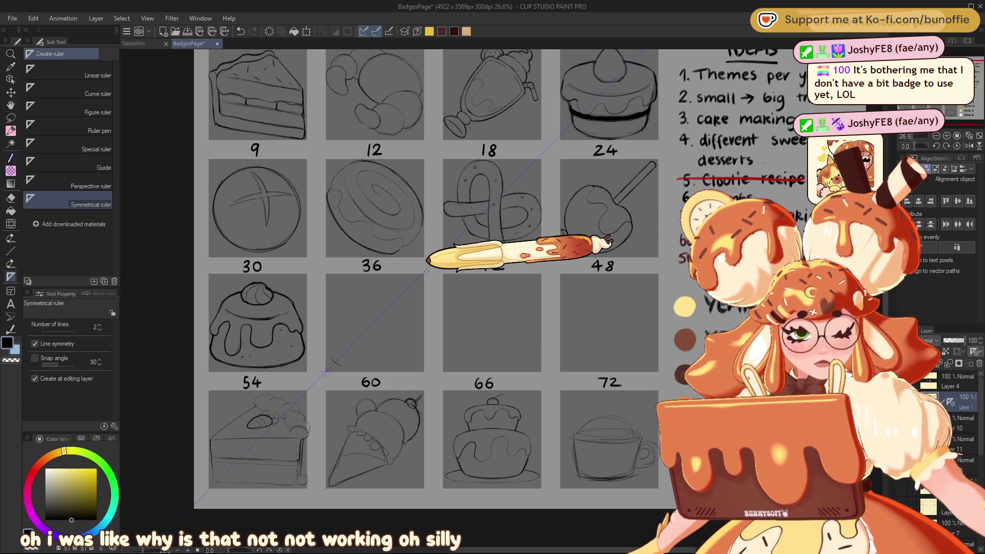
pyautogui.click(10, 131)
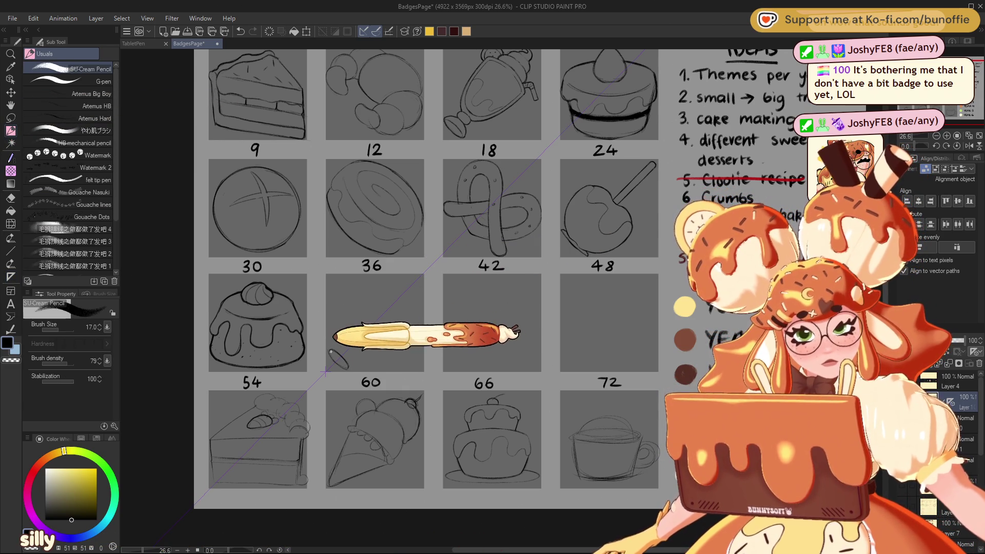
pyautogui.moveTo(331, 354); pyautogui.dragTo(362, 298)
pyautogui.moveTo(400, 336); pyautogui.dragTo(349, 366)
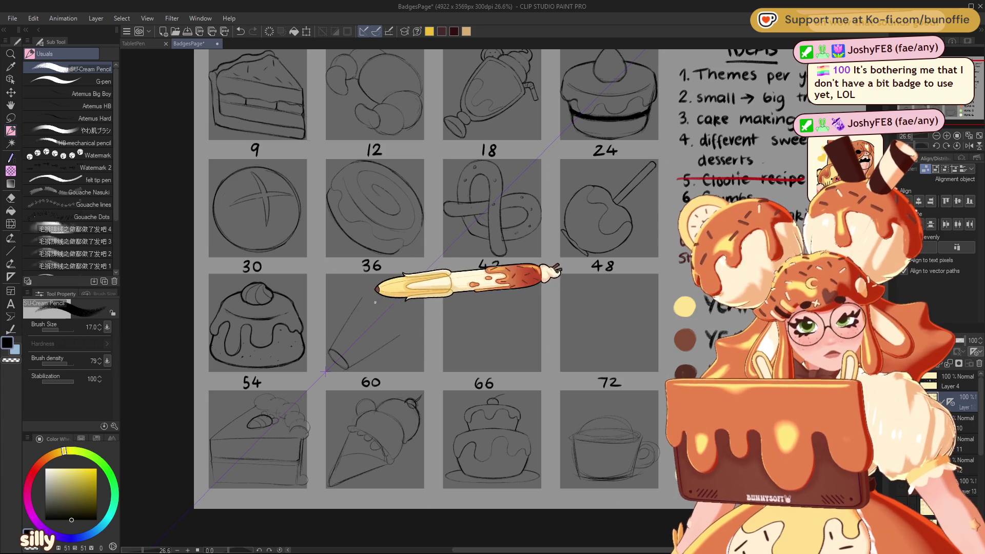
pyautogui.moveTo(400, 335); pyautogui.dragTo(365, 299)
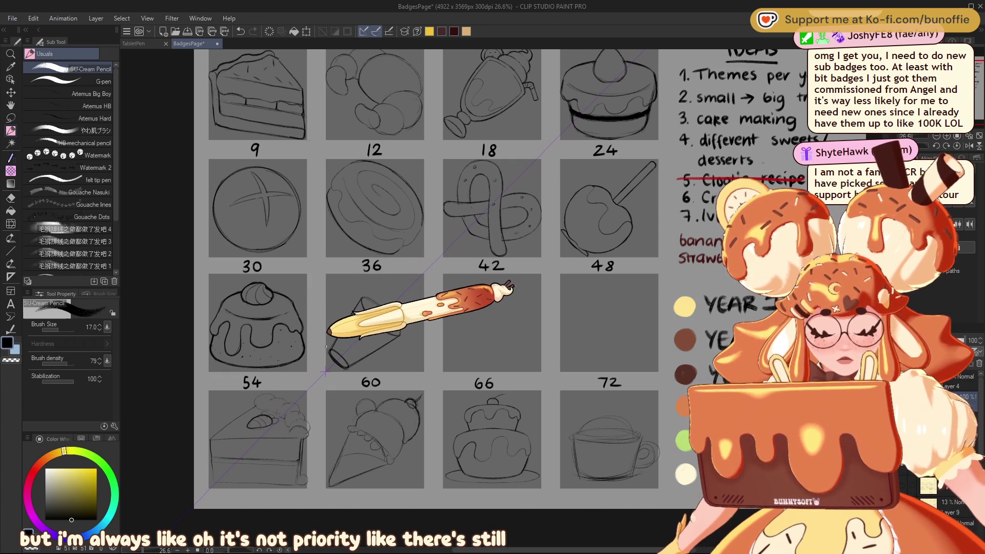
# Rotate the canvas view along the diagonal and centre square 36, ready to erase.
pyautogui.moveTo(328, 334); pyautogui.dragTo(918, 124)
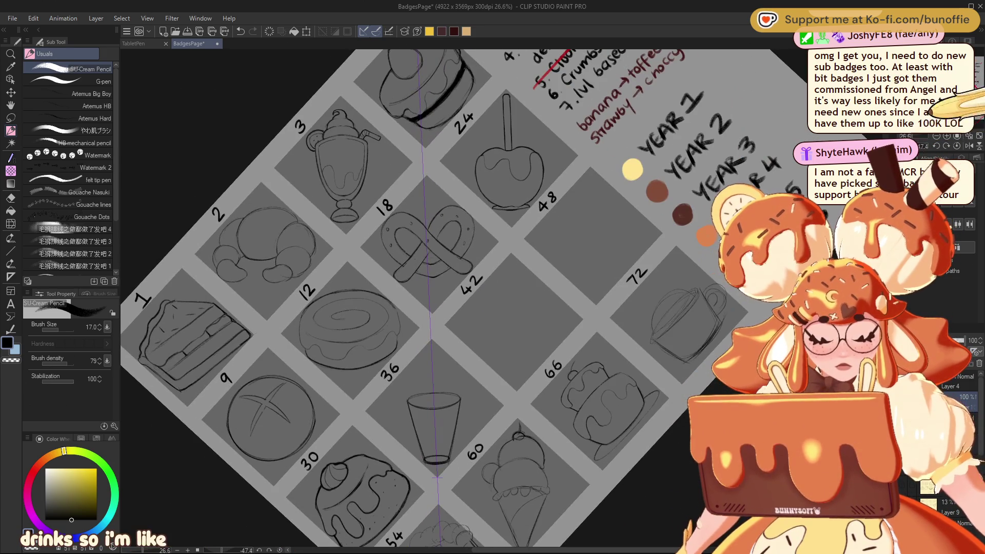
pyautogui.moveTo(475, 380); pyautogui.dragTo(406, 264)
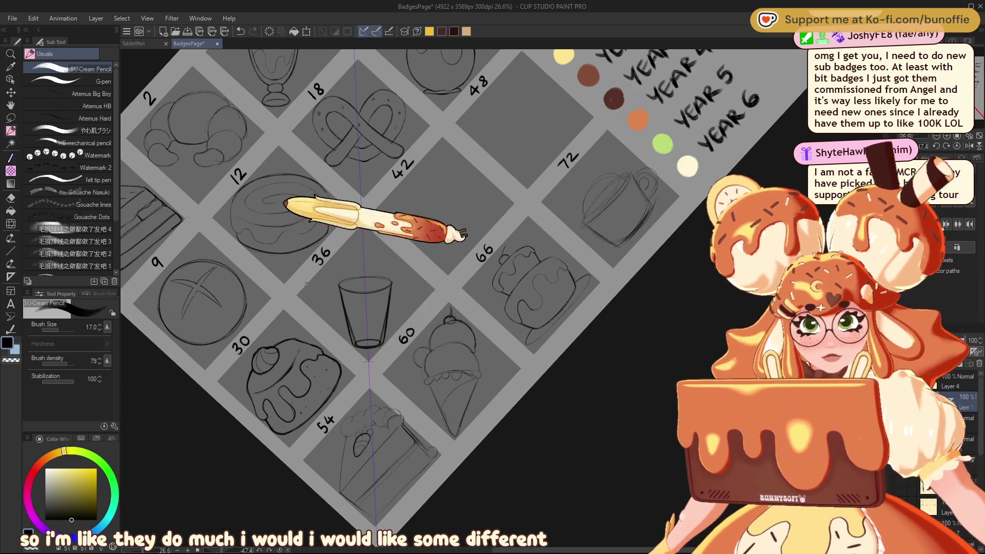
pyautogui.press('e')
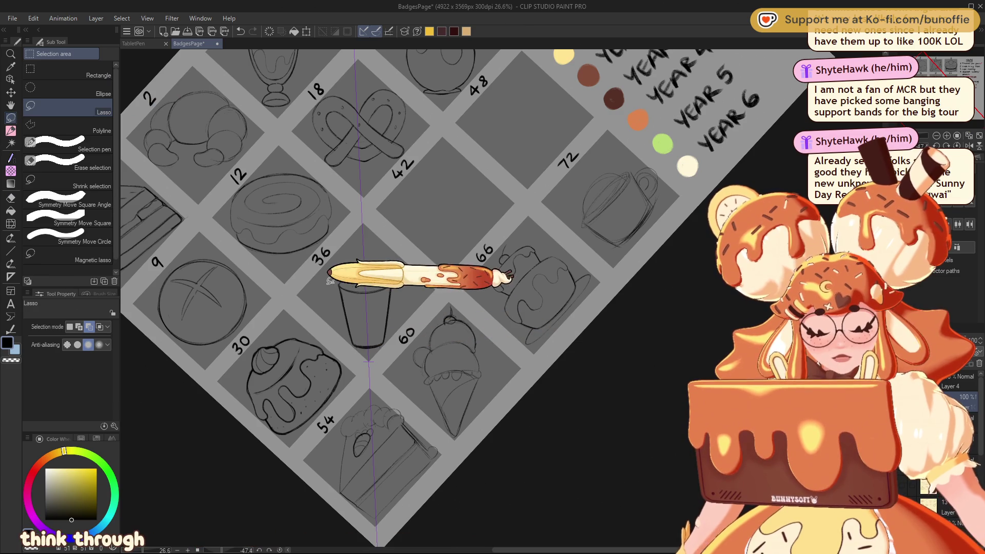
# Return to the SU-Cream Pencil to draw bear ears, a face and a straw.
pyautogui.click(11, 131)
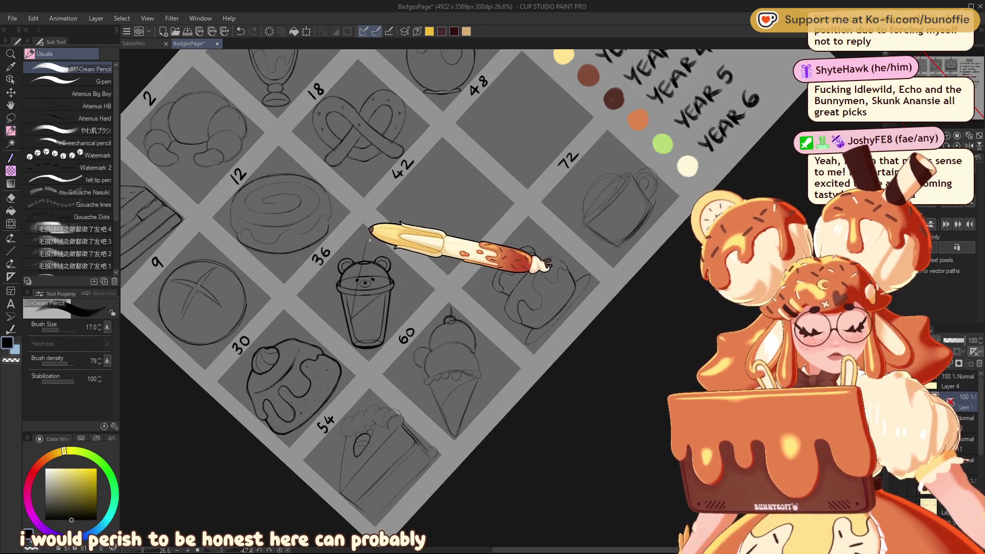
# Add detail lines and boba pearls to the bear cup, then reset the canvas rotation.
pyautogui.moveTo(361, 242); pyautogui.dragTo(375, 307)
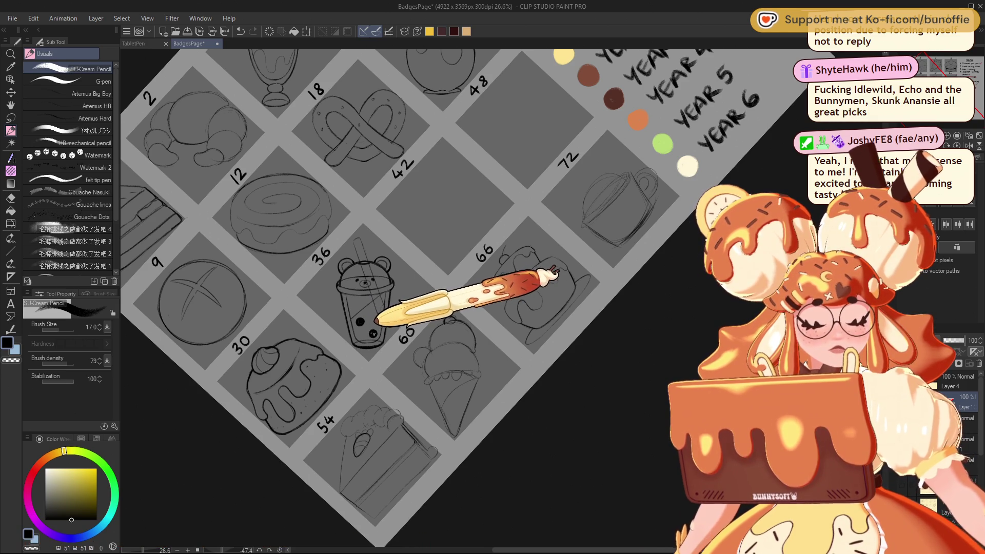
pyautogui.moveTo(373, 317); pyautogui.dragTo(374, 319)
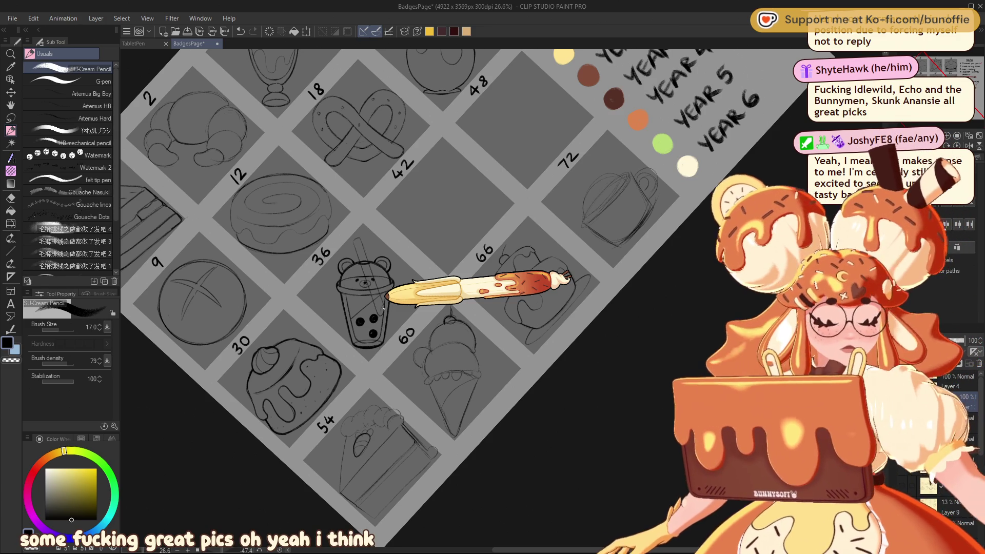
pyautogui.hotkey('ctrl', '@')
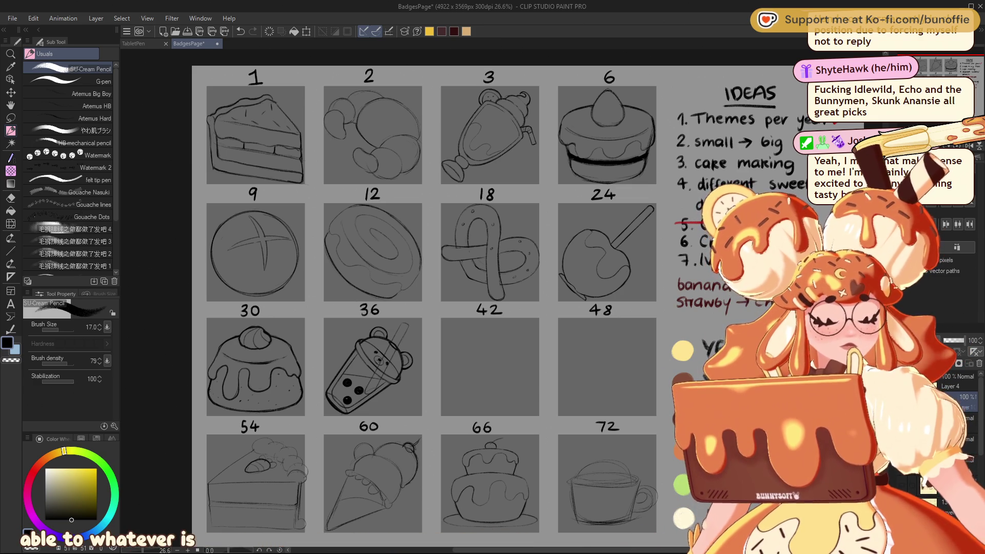
# Move the milkshake sketch from square 3 into square 42 and deselect.
pyautogui.click(10, 117)
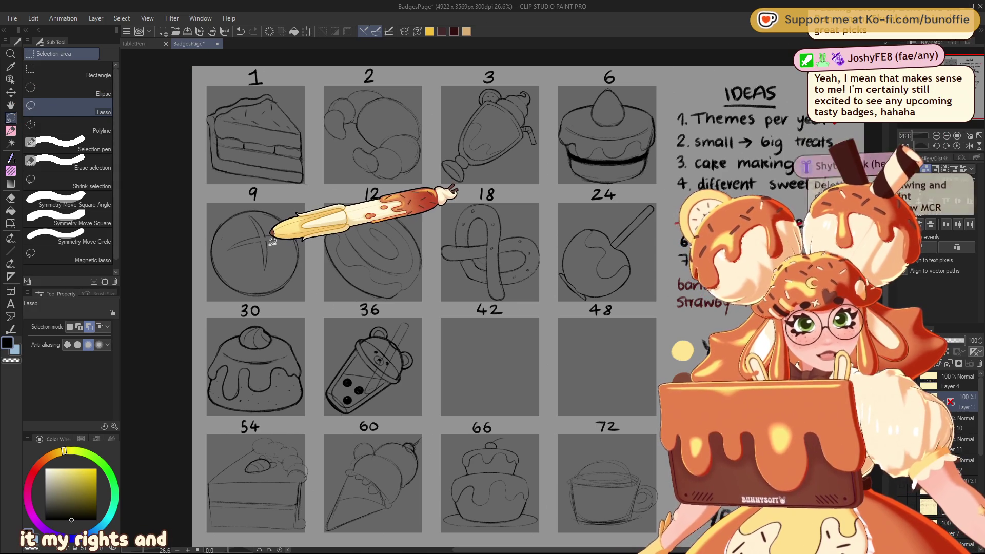
pyautogui.moveTo(527, 81)
pyautogui.mouseDown()
pyautogui.moveTo(536, 162)
pyautogui.moveTo(544, 74)
pyautogui.mouseUp()
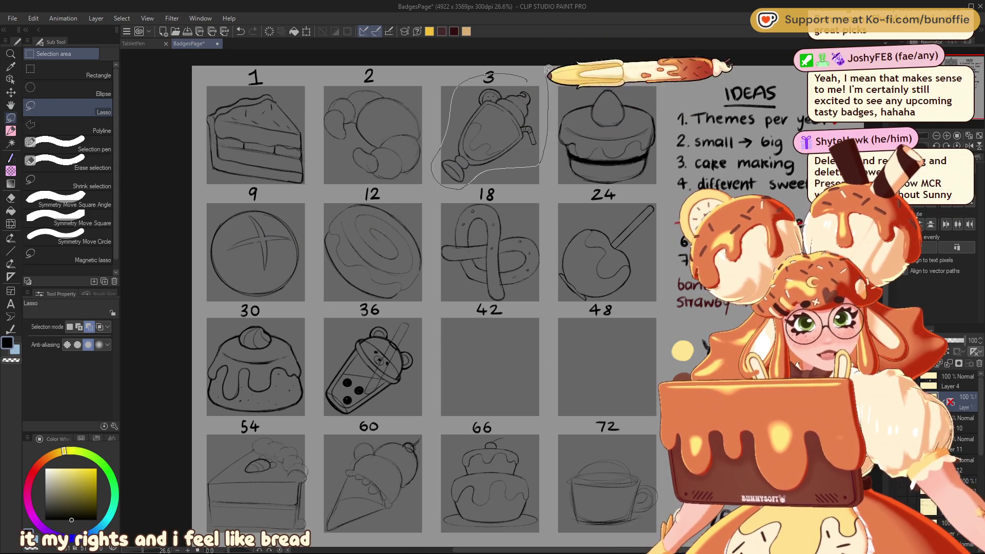
pyautogui.hotkey('ctrl', 't')
pyautogui.moveTo(509, 214); pyautogui.dragTo(517, 358)
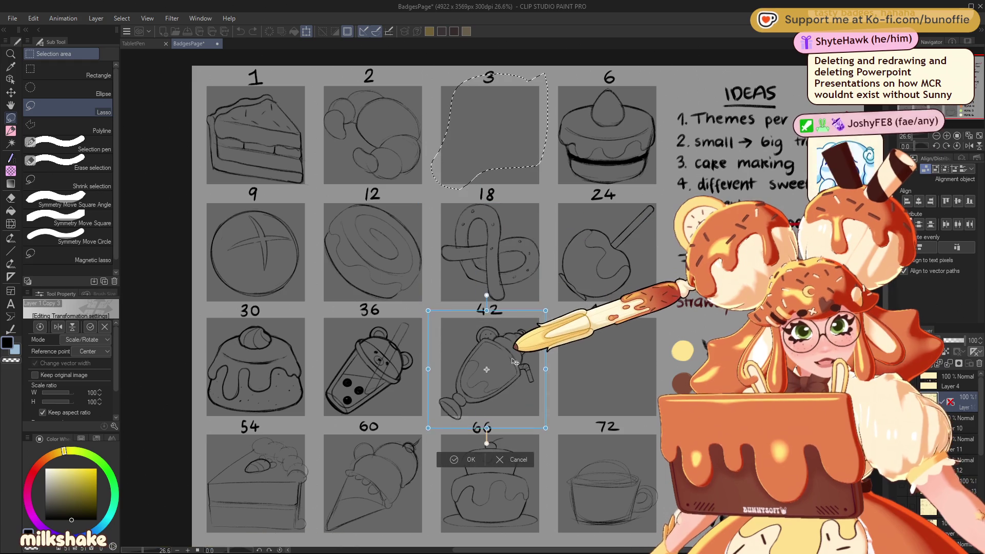
pyautogui.click(464, 450)
pyautogui.click(400, 436)
# Move the croissant sketch from square 2 into square 3.
pyautogui.moveTo(388, 70); pyautogui.dragTo(405, 73)
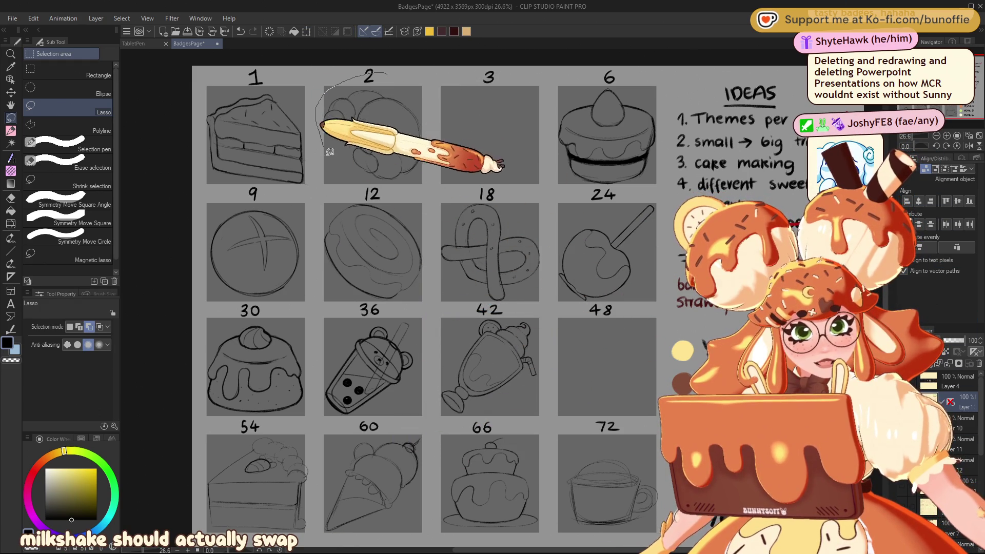
pyautogui.click(418, 204)
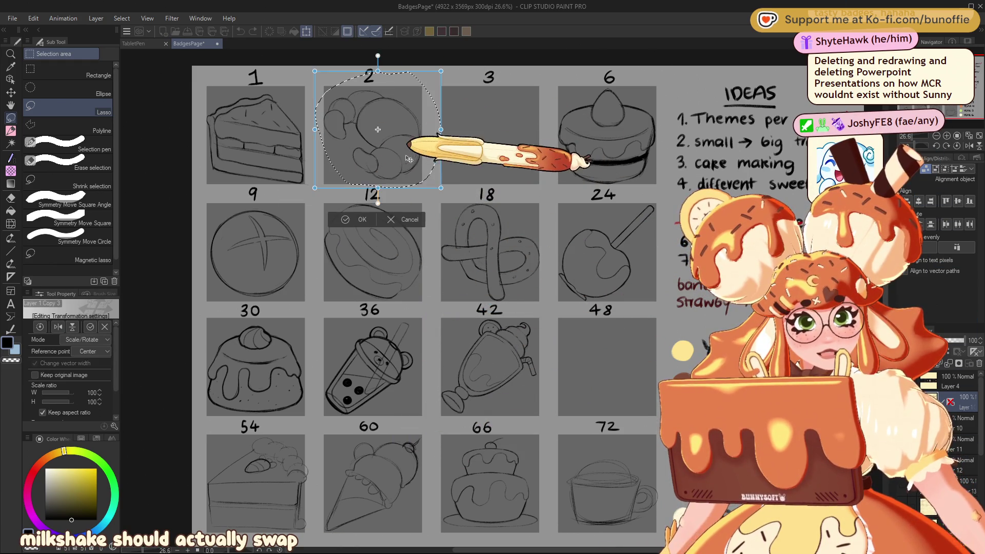
pyautogui.moveTo(404, 162); pyautogui.dragTo(520, 161)
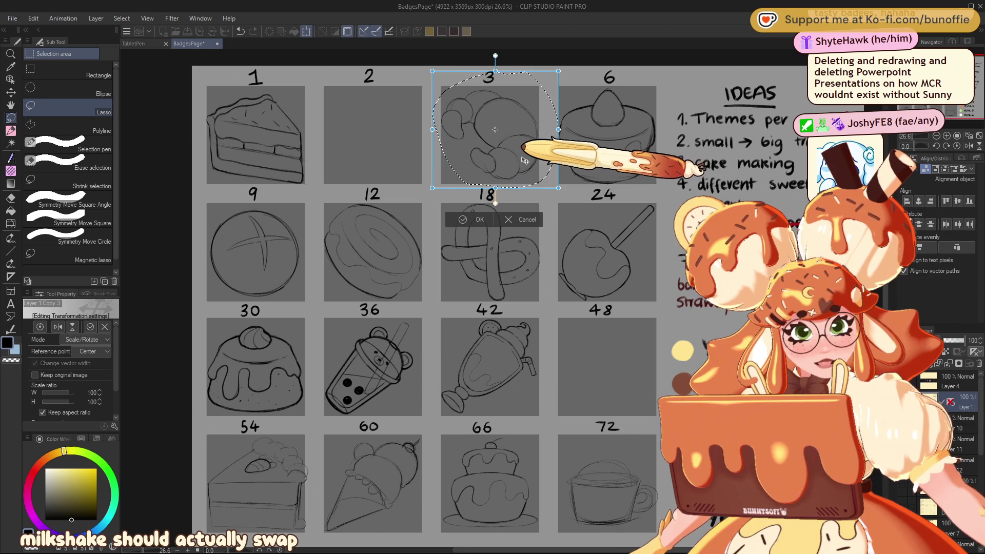
pyautogui.click(470, 218)
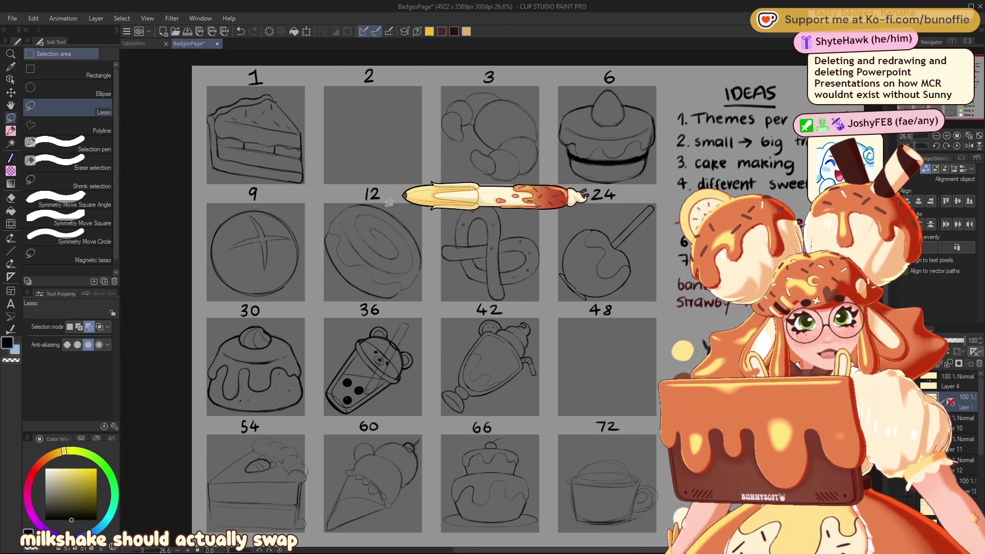
# Move the bread bun from square 9 up into square 2, enlarging it slightly.
pyautogui.moveTo(254, 204); pyautogui.dragTo(308, 210)
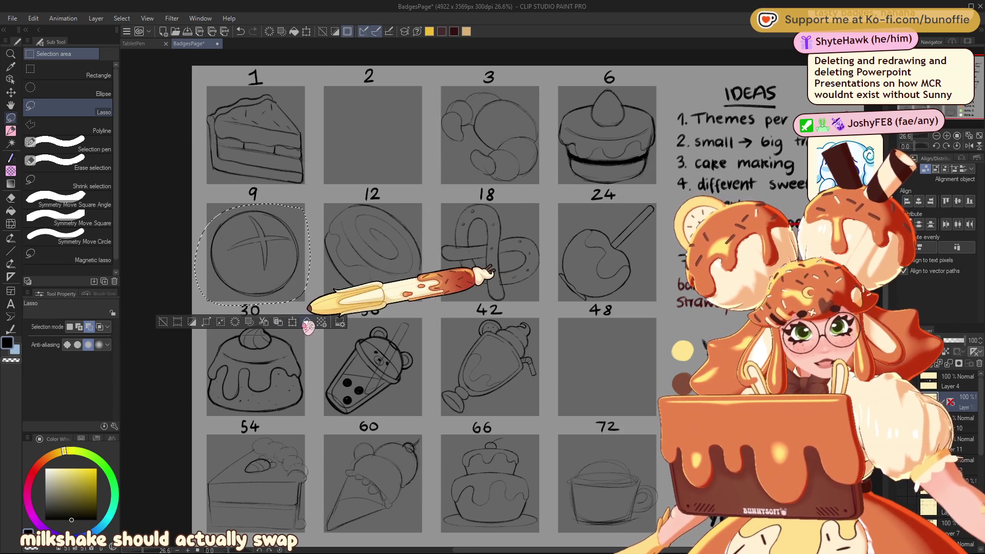
pyautogui.click(292, 321)
pyautogui.moveTo(289, 276)
pyautogui.mouseDown()
pyautogui.moveTo(290, 154)
pyautogui.moveTo(399, 162)
pyautogui.mouseUp()
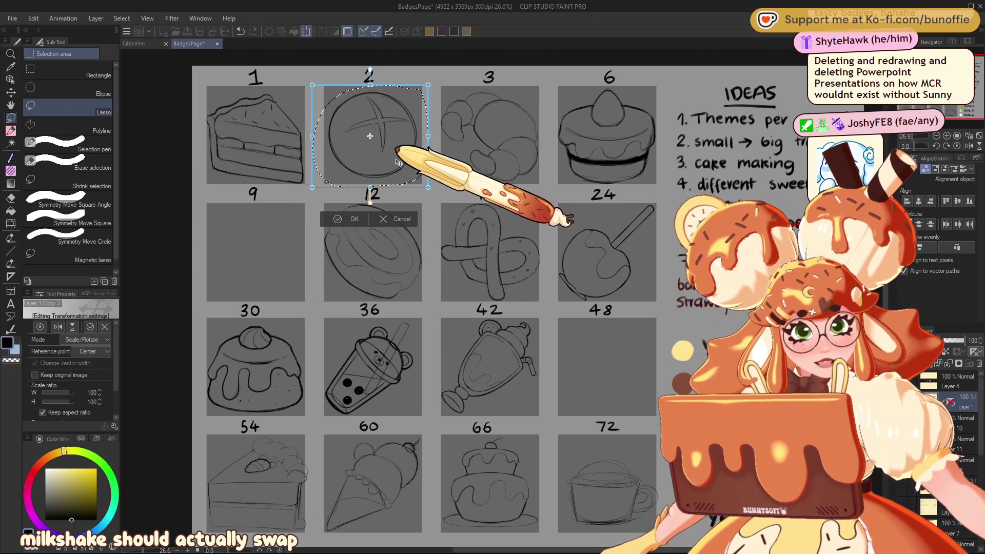
pyautogui.moveTo(427, 135); pyautogui.dragTo(432, 136)
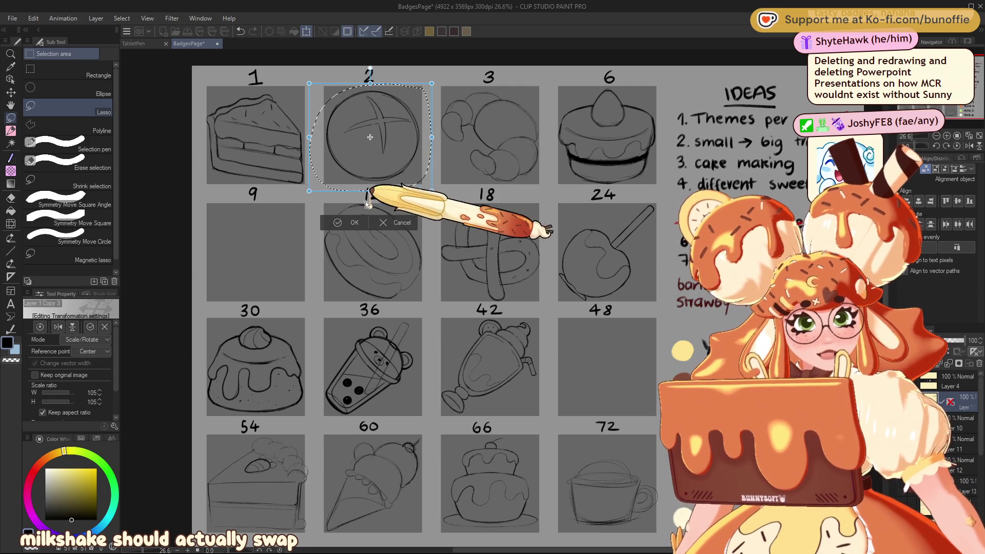
pyautogui.click(353, 222)
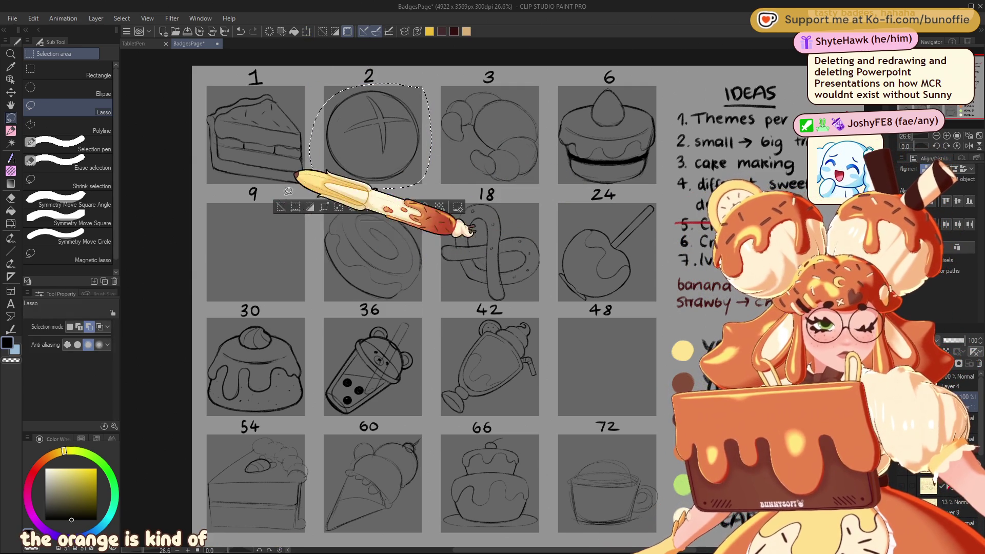
pyautogui.click(281, 207)
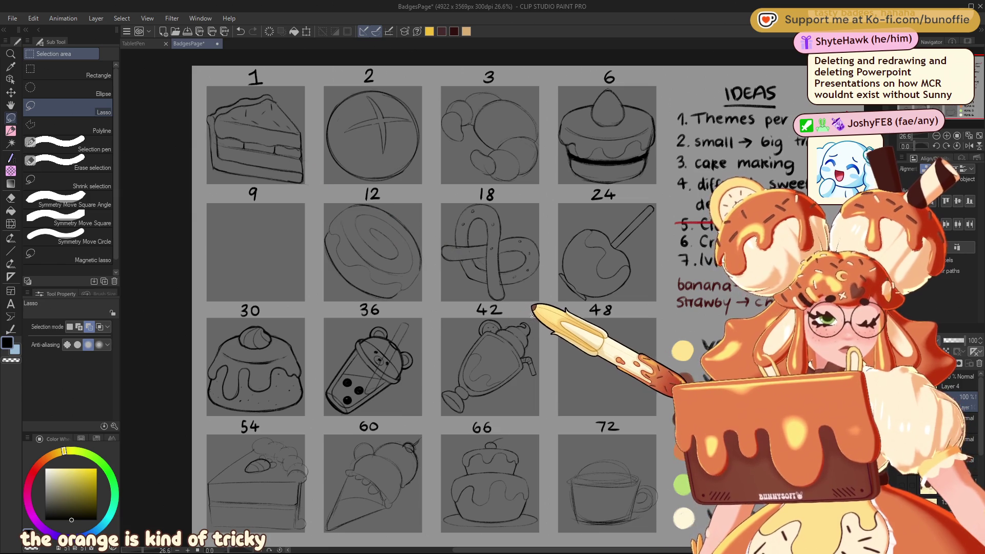
# Move the milkshake glass from slot 42 into slot 9.
pyautogui.moveTo(532, 310)
pyautogui.mouseDown()
pyautogui.moveTo(483, 393)
pyautogui.moveTo(554, 319)
pyautogui.mouseUp()
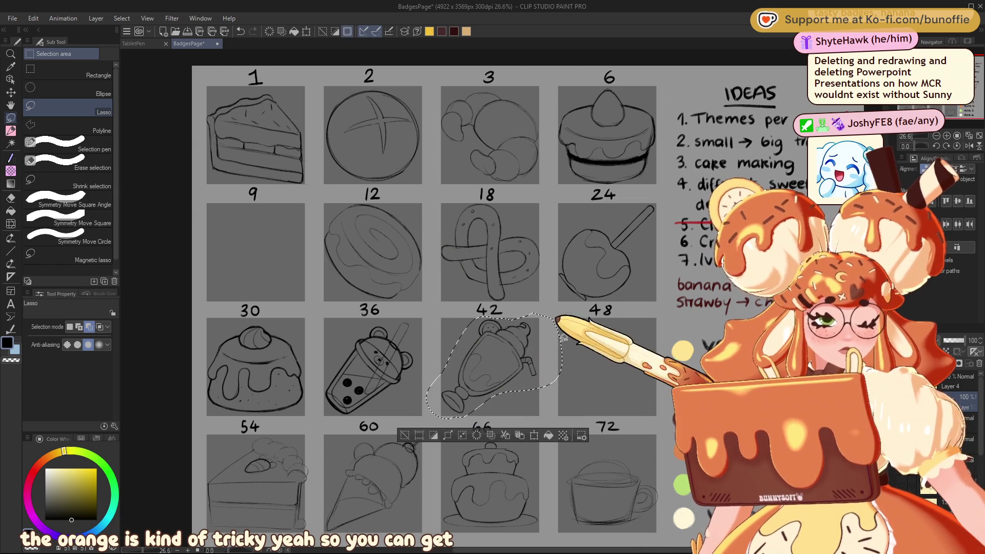
pyautogui.hotkey('ctrl', 't')
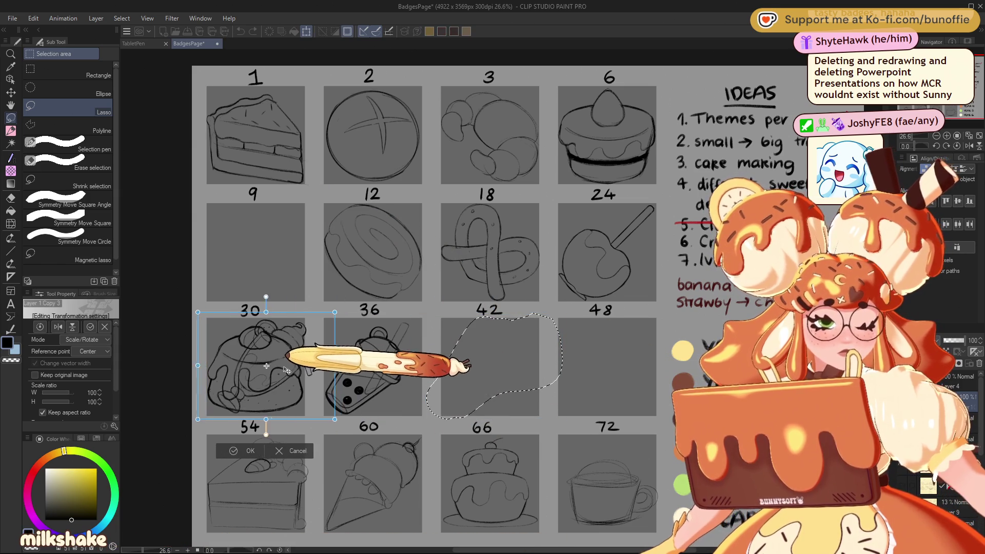
pyautogui.moveTo(315, 369); pyautogui.dragTo(302, 260)
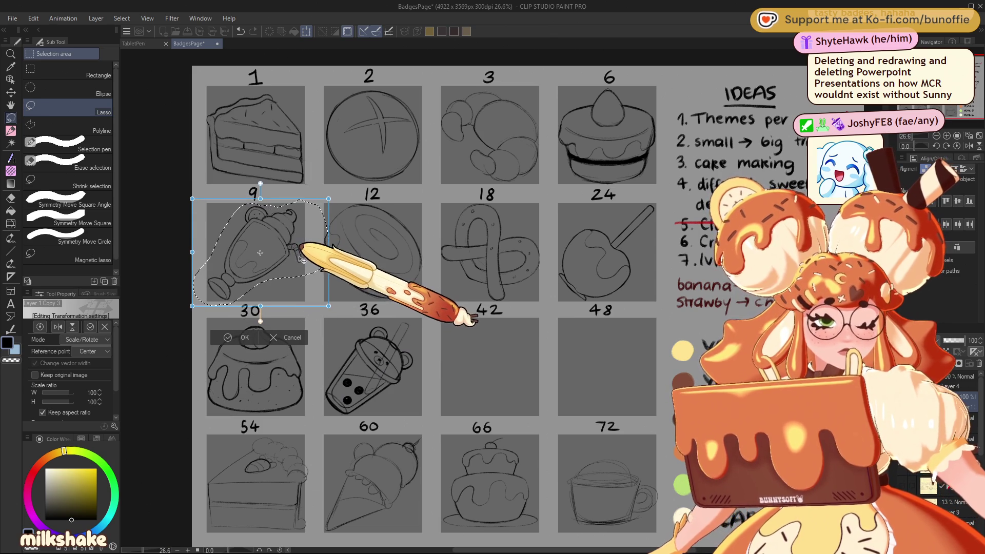
pyautogui.click(238, 336)
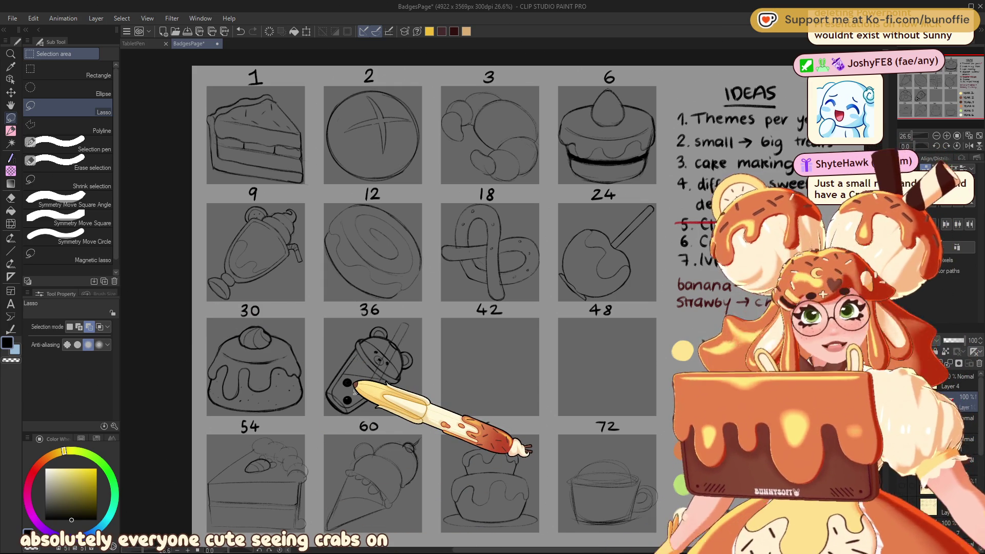
pyautogui.click(10, 131)
pyautogui.moveTo(942, 74)
pyautogui.mouseDown()
pyautogui.moveTo(968, 61)
pyautogui.moveTo(955, 59)
pyautogui.mouseUp()
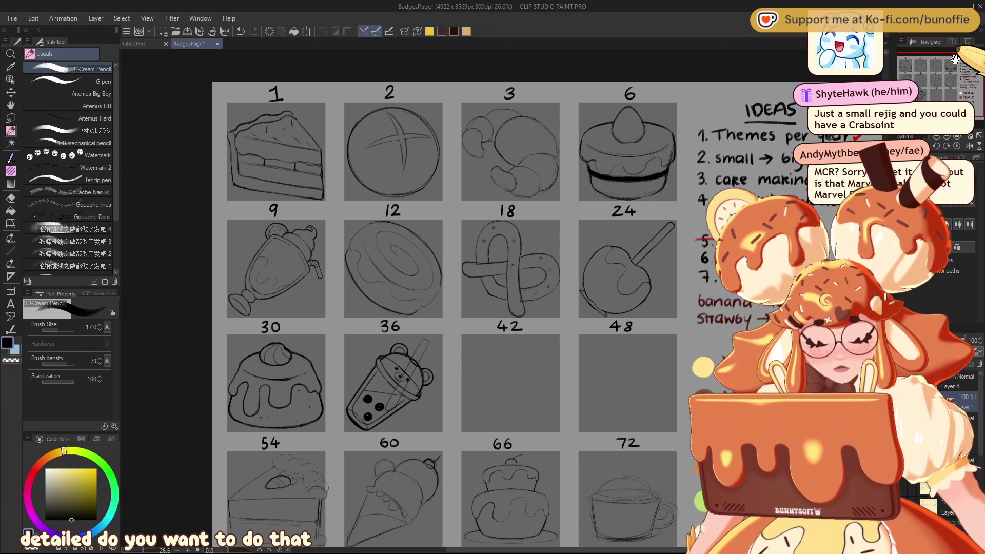
pyautogui.click(10, 118)
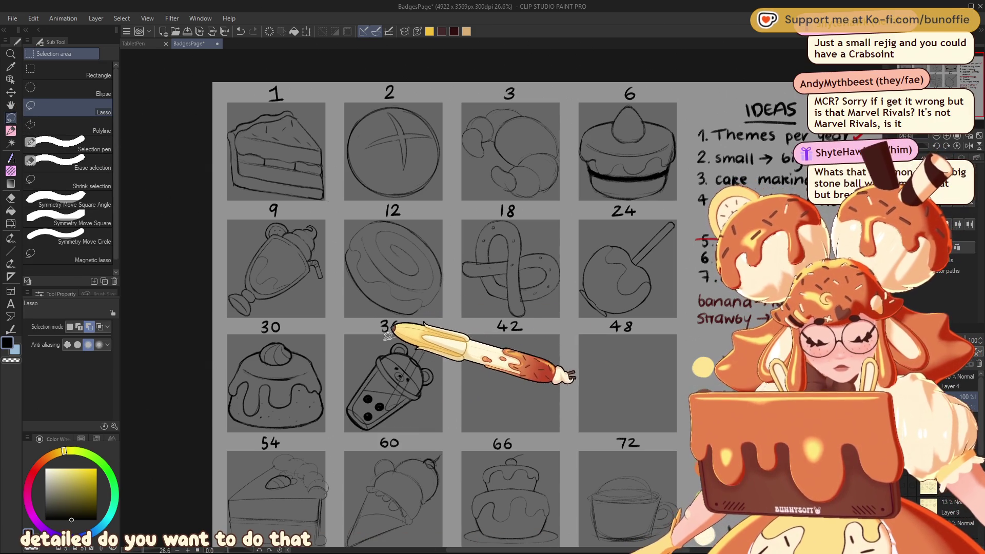
# Lasso the bubble tea cup in slot 36, nudge it up and scale it to 107%.
pyautogui.moveTo(398, 334); pyautogui.dragTo(440, 326)
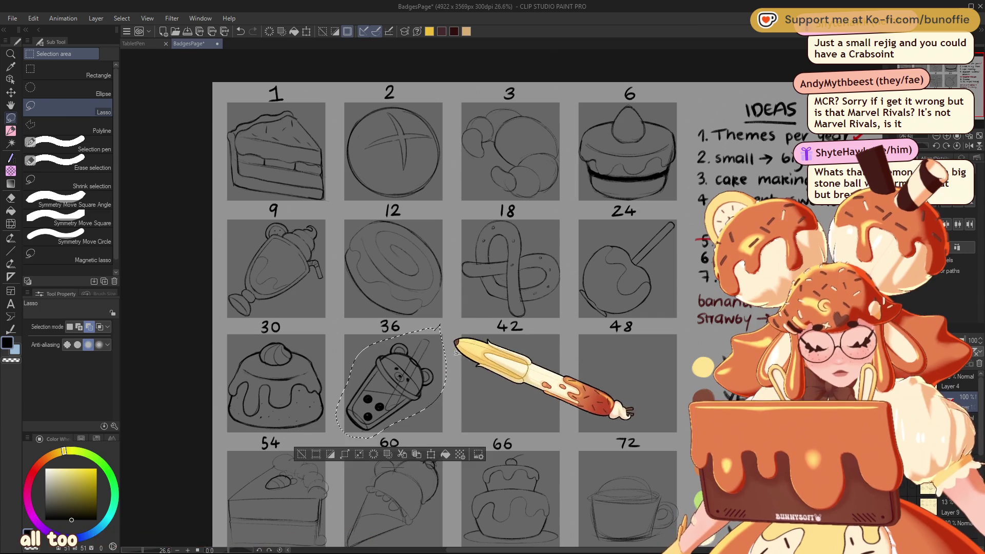
pyautogui.click(434, 455)
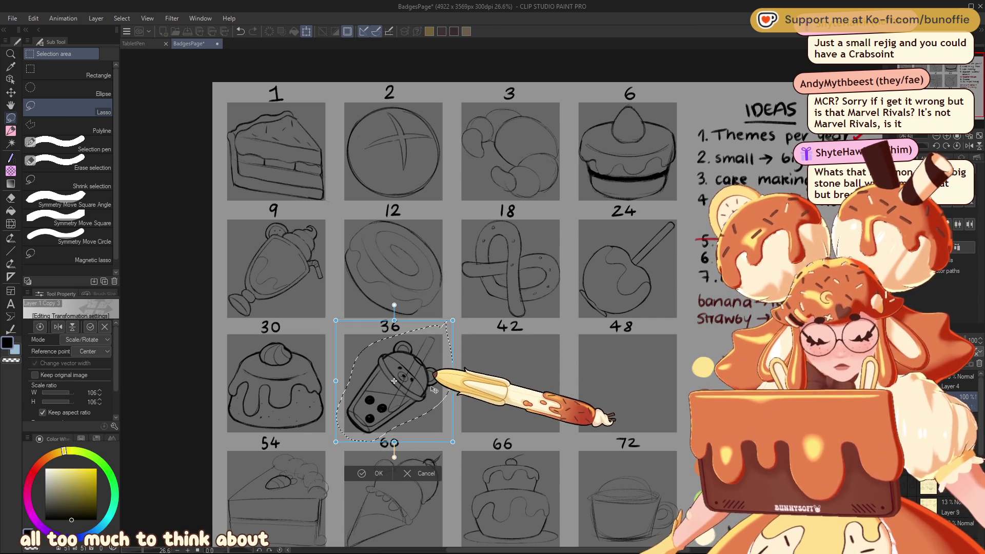
pyautogui.moveTo(434, 390); pyautogui.dragTo(434, 387)
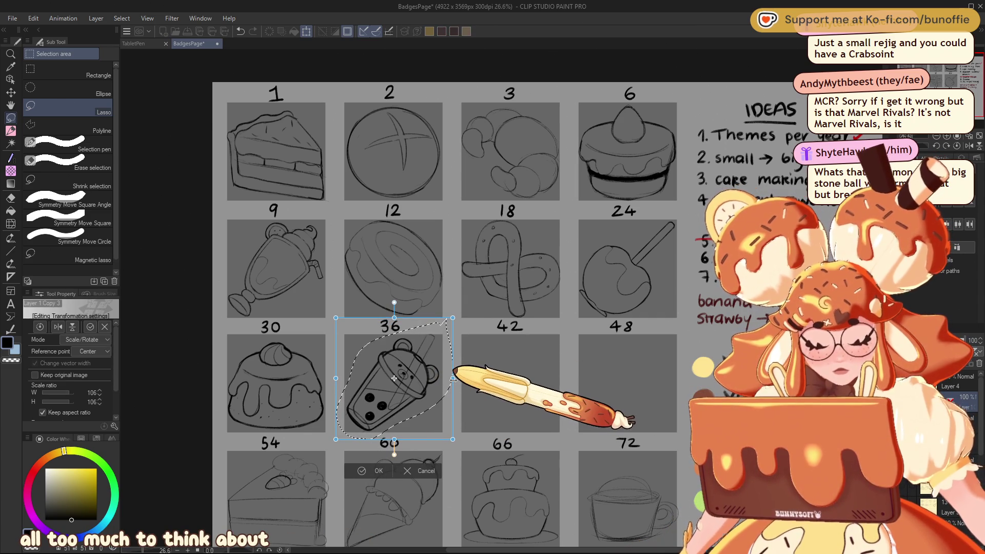
pyautogui.moveTo(453, 379); pyautogui.dragTo(483, 358)
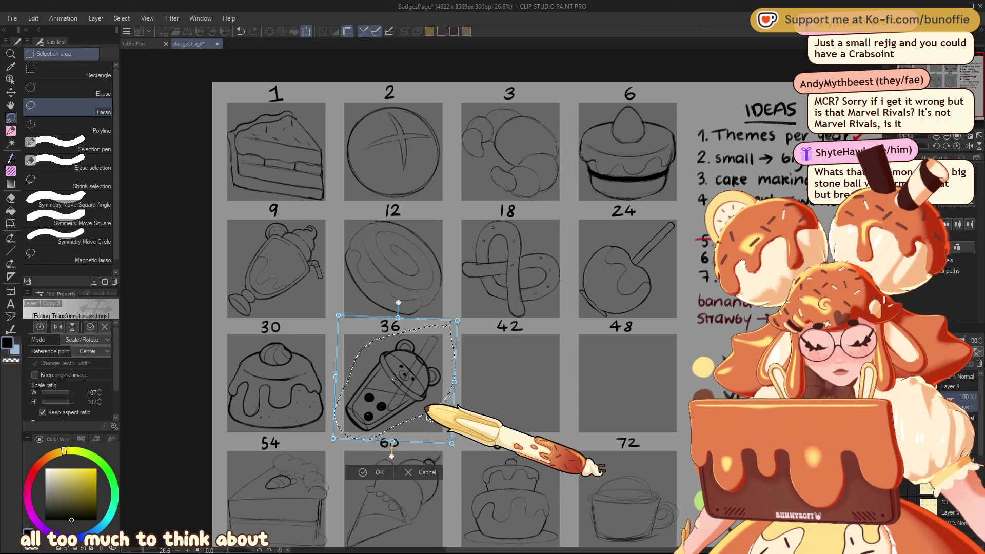
pyautogui.click(376, 473)
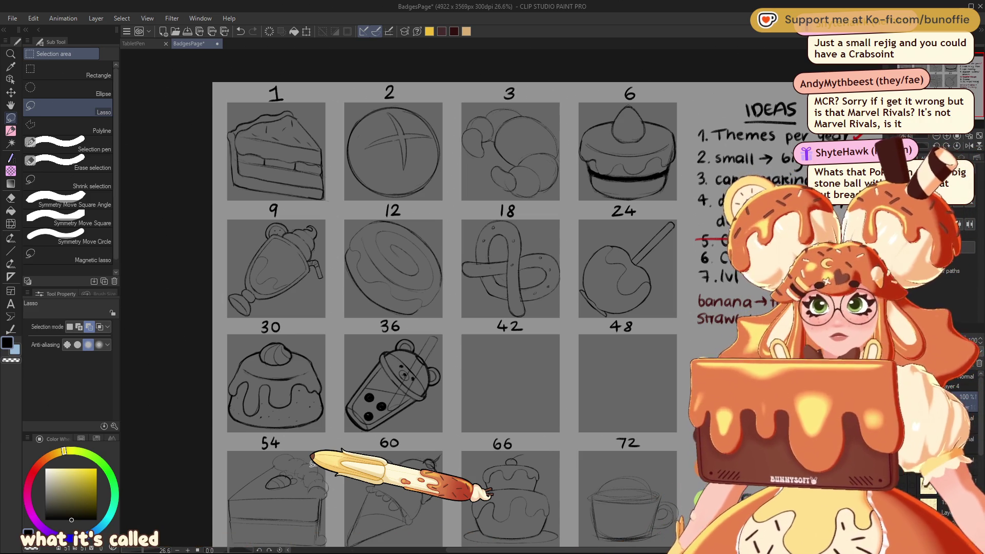
# Readjust the grid view, return to the pencil and tilt the canvas about 47 degrees.
pyautogui.moveTo(931, 78); pyautogui.dragTo(934, 81)
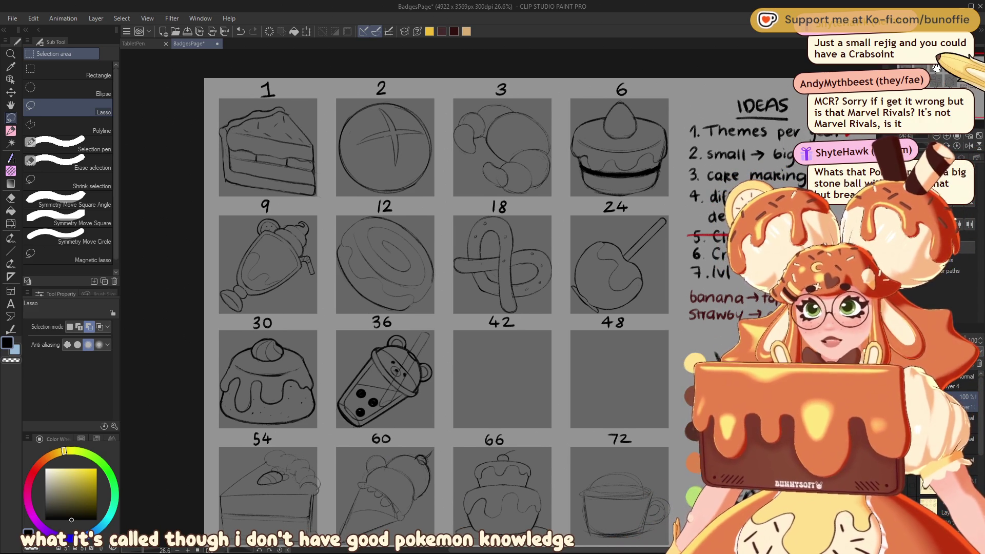
pyautogui.moveTo(947, 80); pyautogui.dragTo(943, 81)
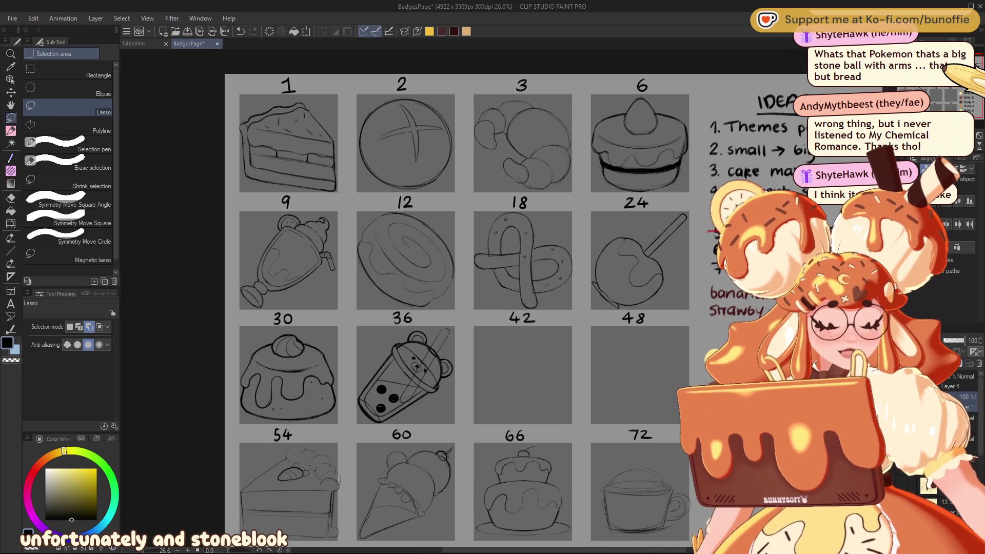
pyautogui.click(10, 131)
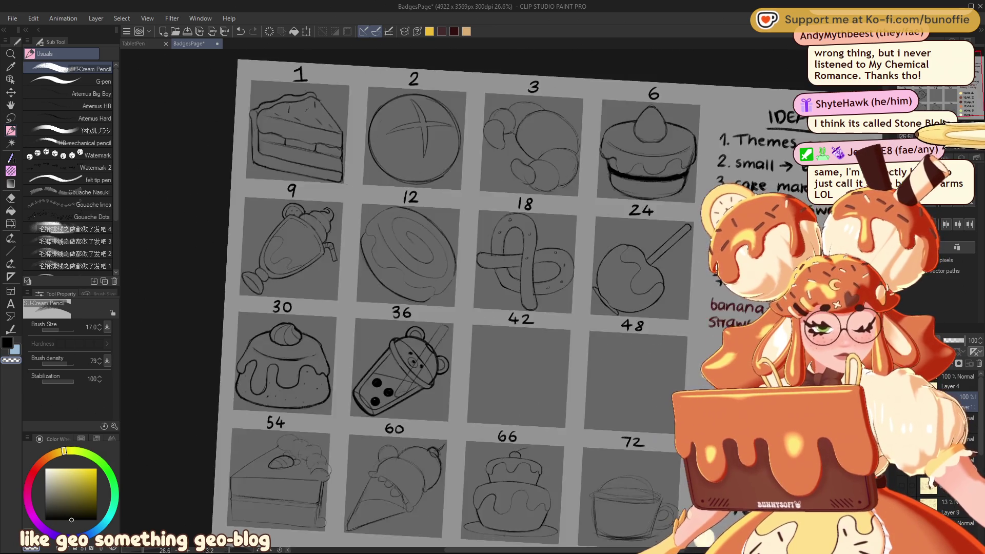
pyautogui.moveTo(456, 308); pyautogui.dragTo(513, 230)
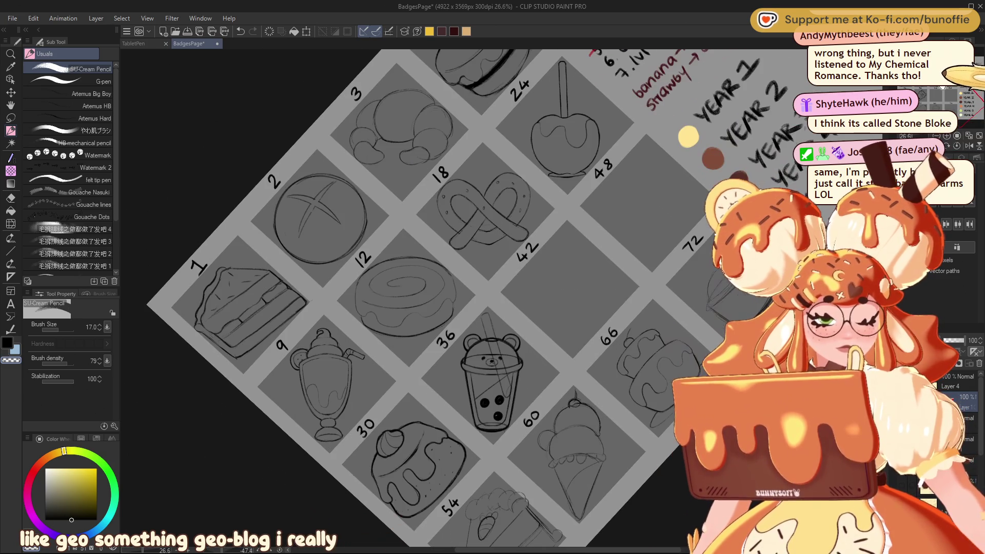
# Lasso the cinnamon roll in slot 12 and try Scale/Rotate, leaving it unchanged.
pyautogui.click(10, 118)
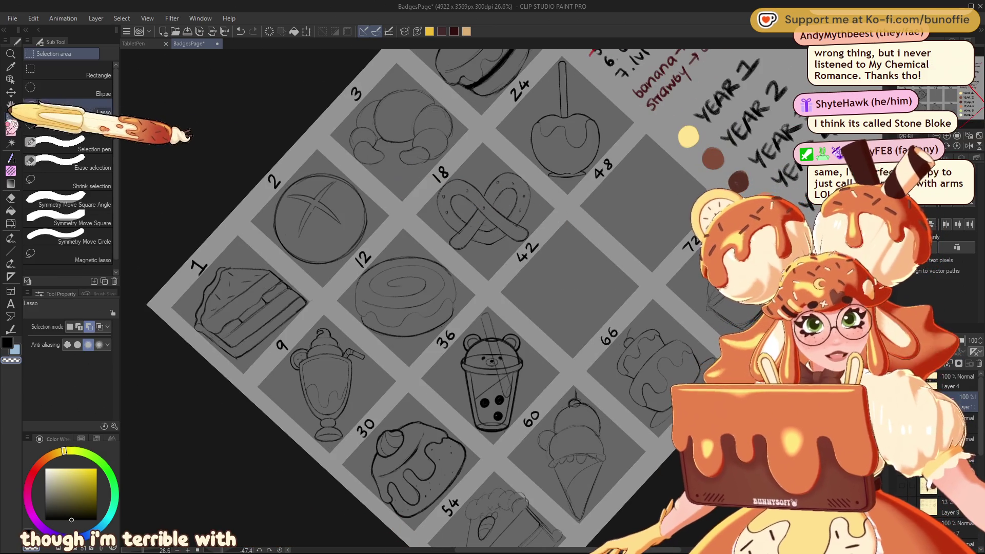
pyautogui.moveTo(435, 277); pyautogui.dragTo(432, 281)
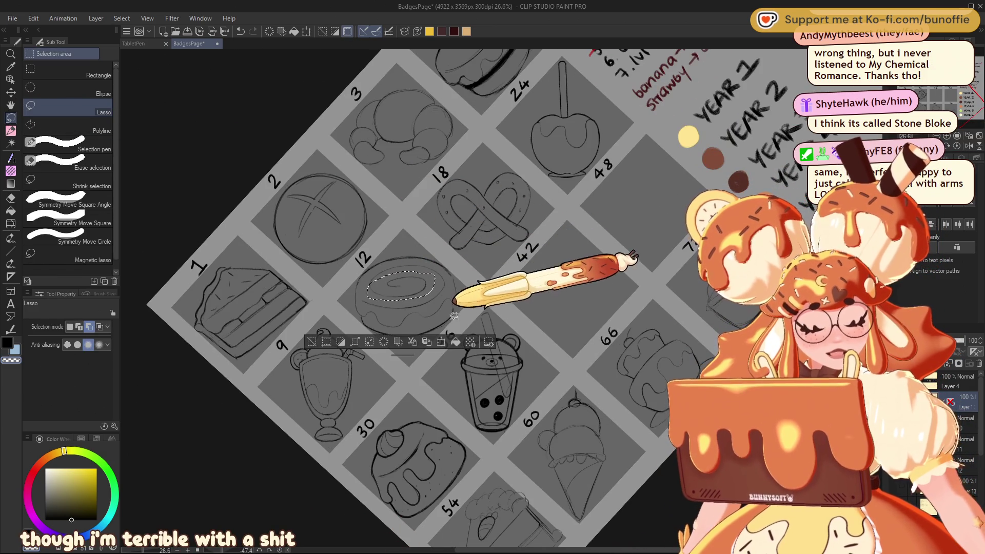
pyautogui.click(441, 341)
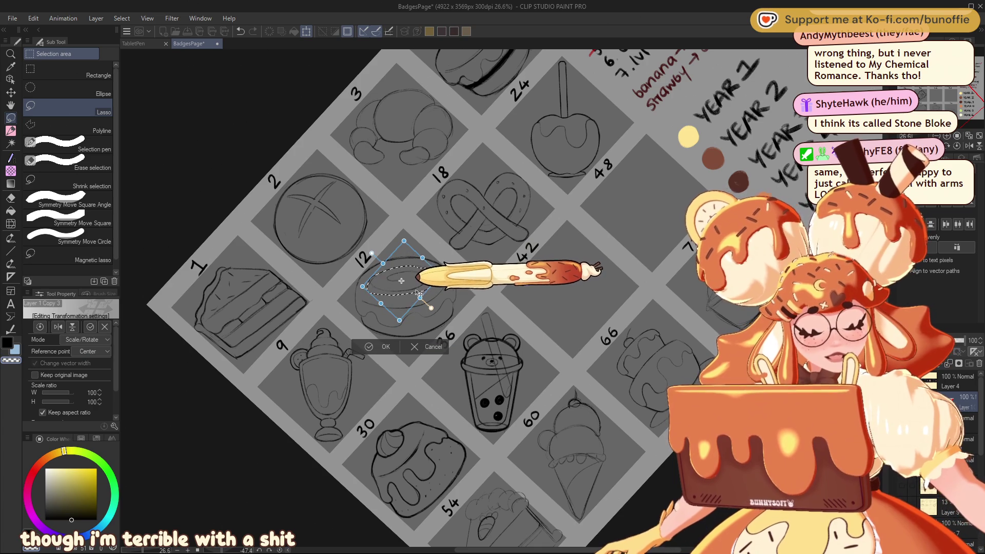
pyautogui.click(385, 347)
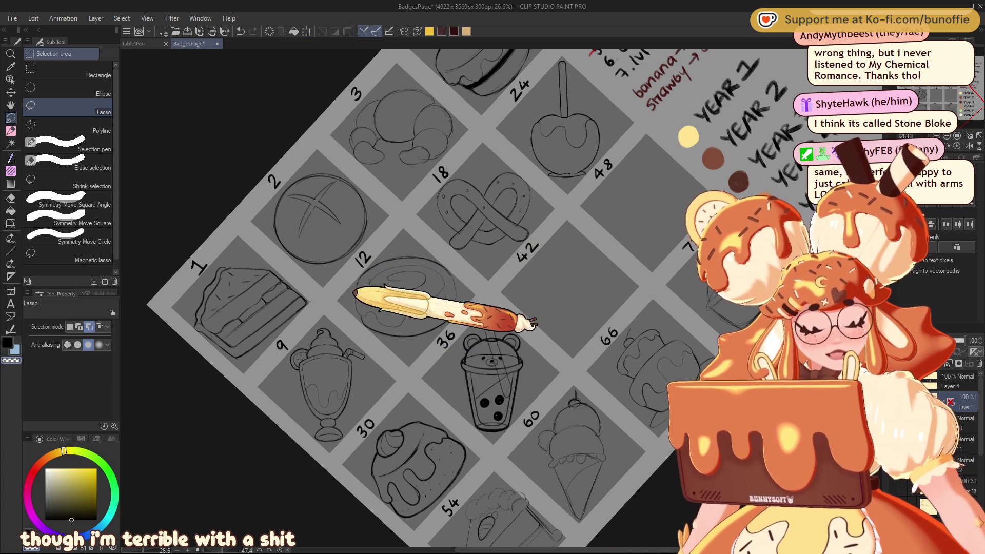
# Select the roll's spiral centre, cancel its transform, clear the selection and return to the pencil.
pyautogui.moveTo(405, 266); pyautogui.dragTo(411, 267)
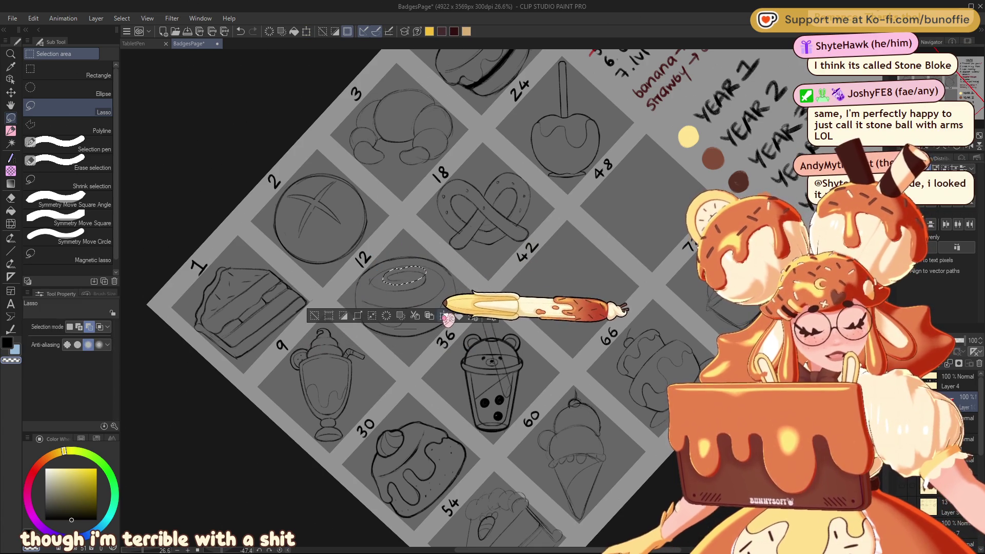
pyautogui.click(444, 316)
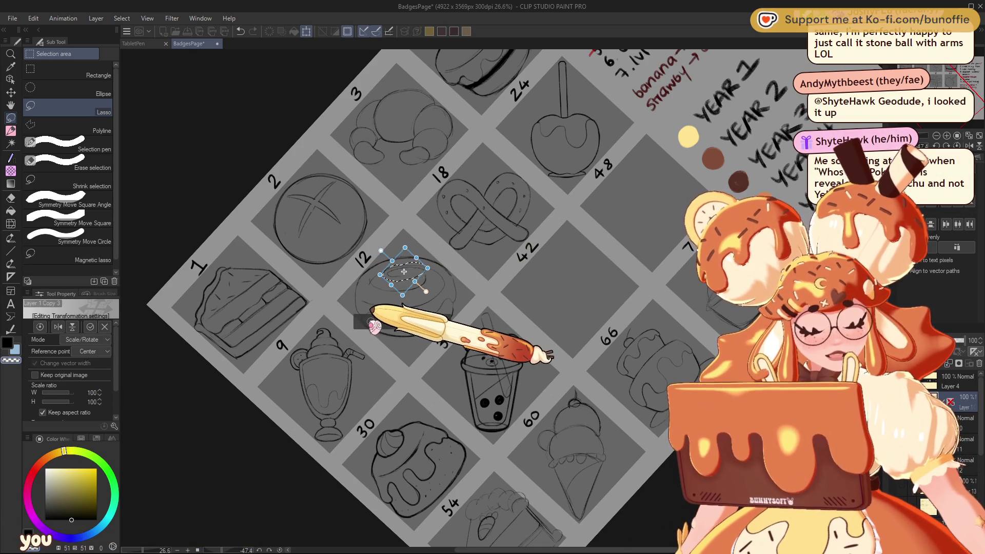
pyautogui.press('Return')
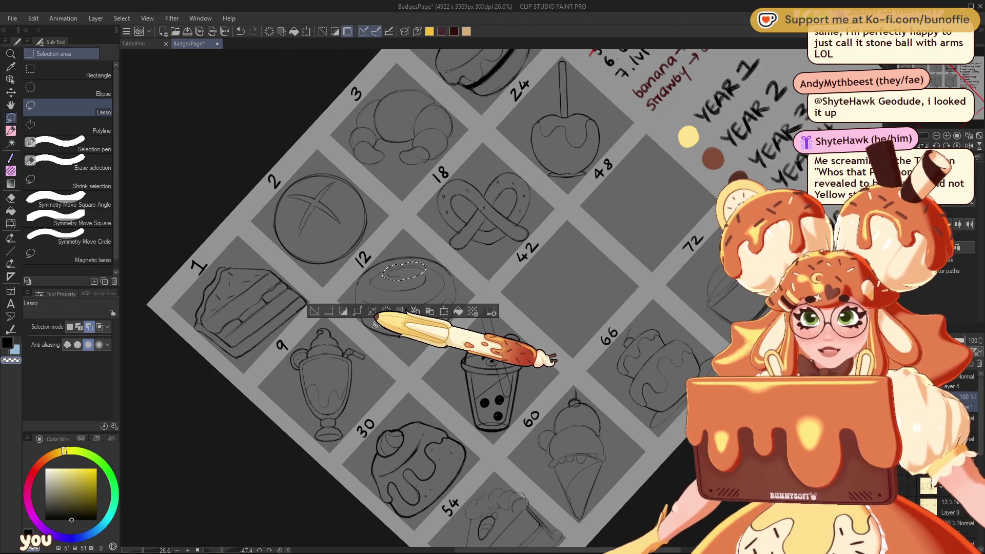
pyautogui.hotkey('ctrl', 'z')
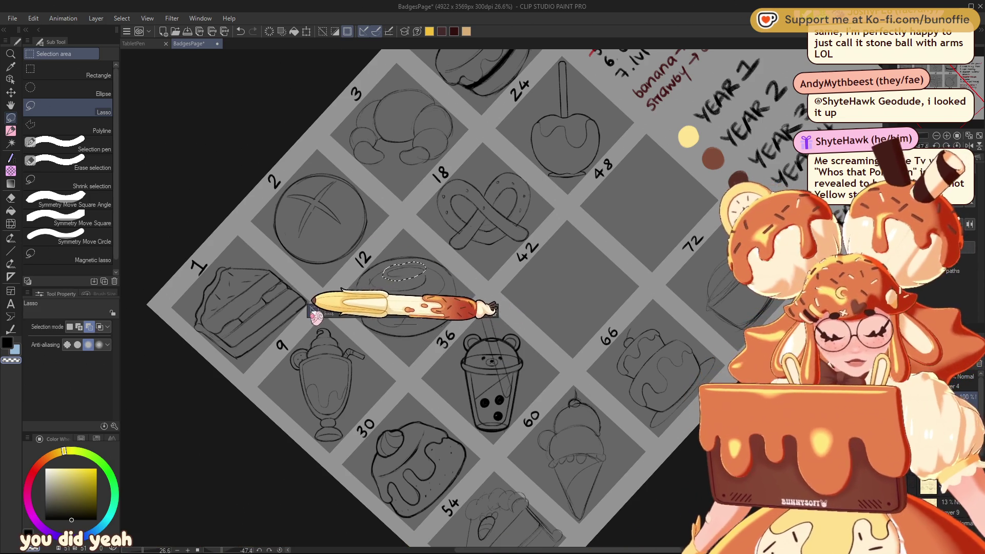
pyautogui.click(10, 130)
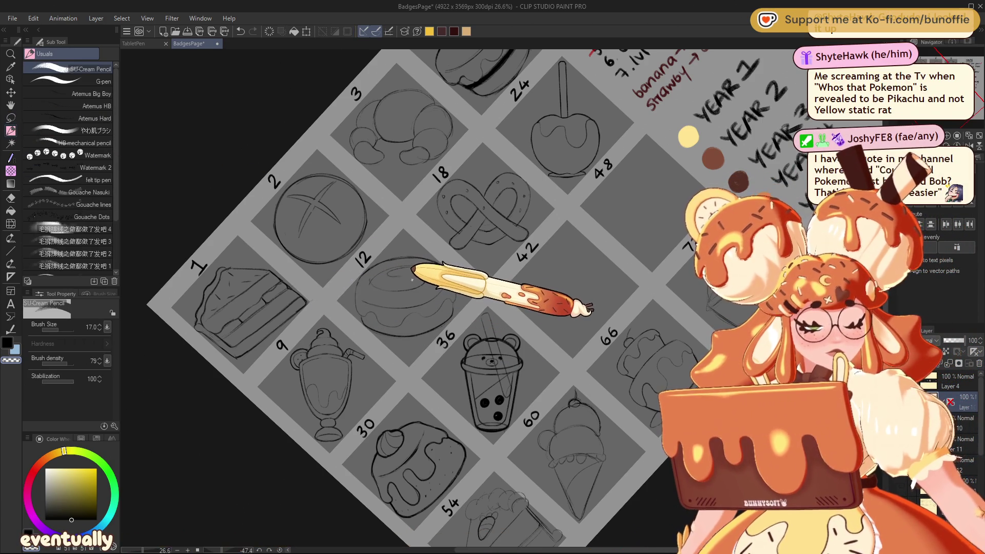
# Draw a darker spiral curl inside the slot 12 cinnamon roll, then reset the canvas rotation upright.
pyautogui.moveTo(403, 270); pyautogui.dragTo(436, 269)
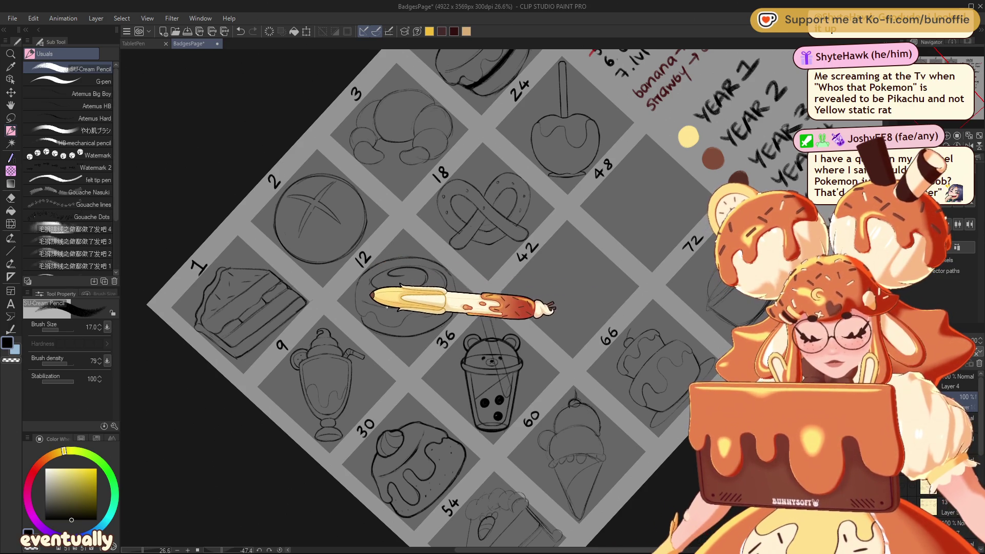
pyautogui.hotkey('ctrl', '@')
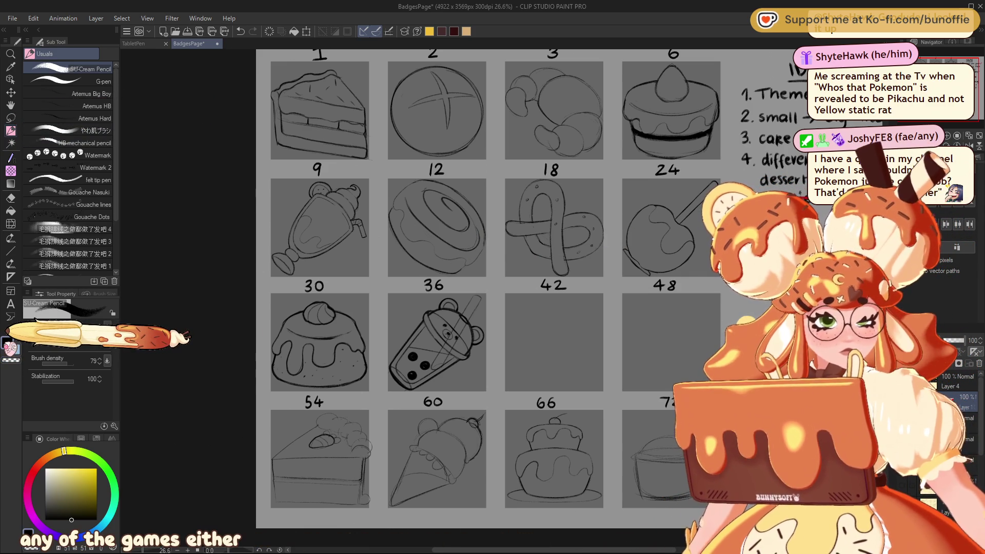
# Lasso the swirl topping on cupcake 30 and scale it up with Ctrl+T.
pyautogui.moveTo(949, 59); pyautogui.dragTo(946, 59)
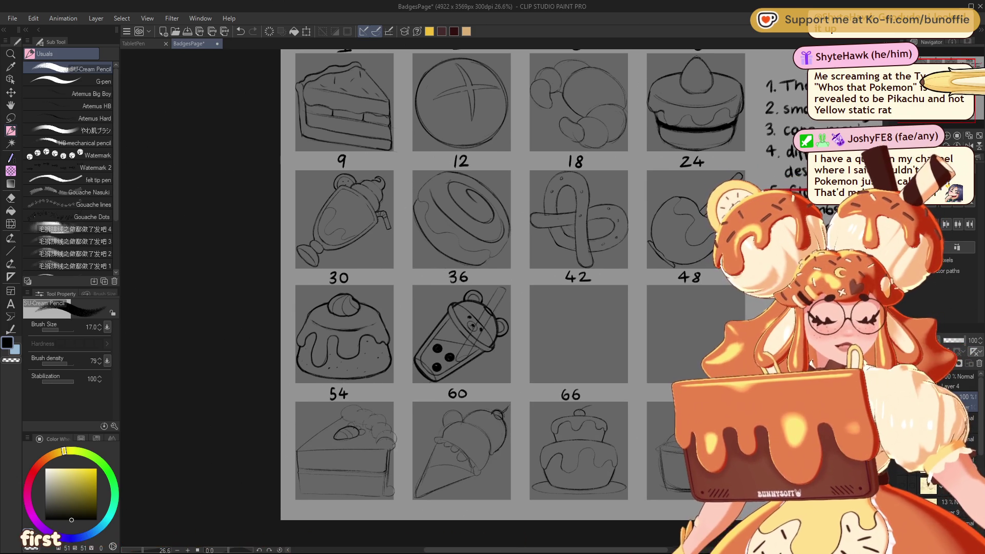
pyautogui.click(10, 117)
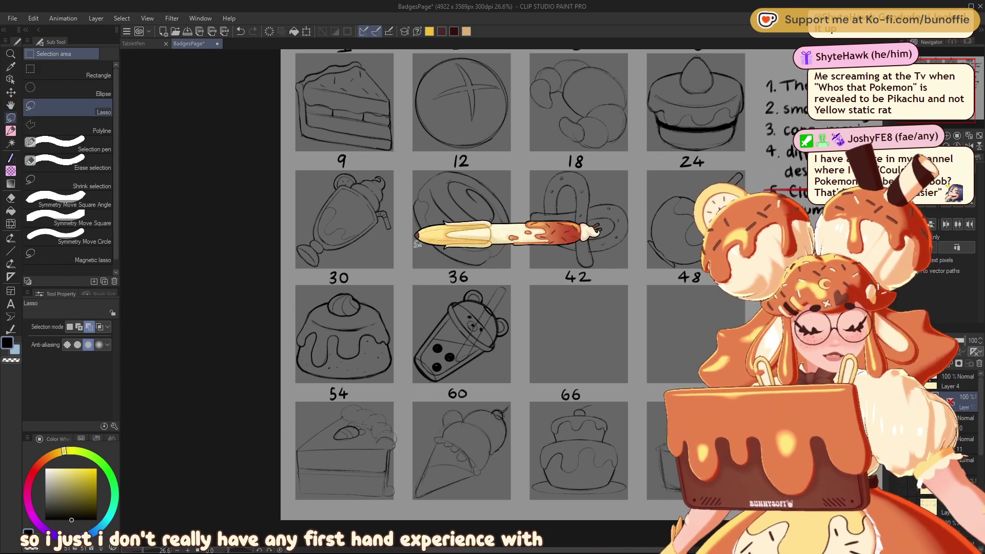
pyautogui.moveTo(331, 295); pyautogui.dragTo(357, 290)
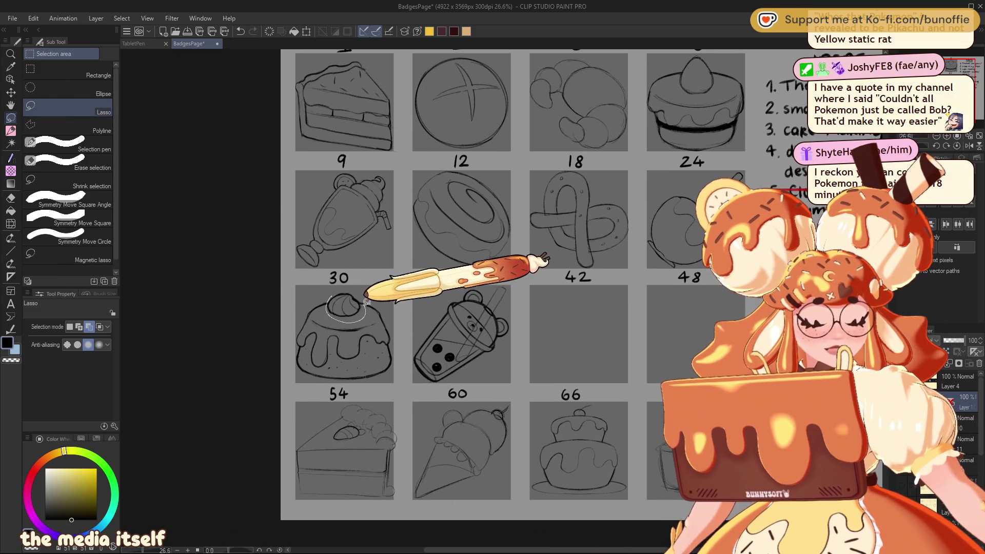
pyautogui.hotkey('ctrl', 't')
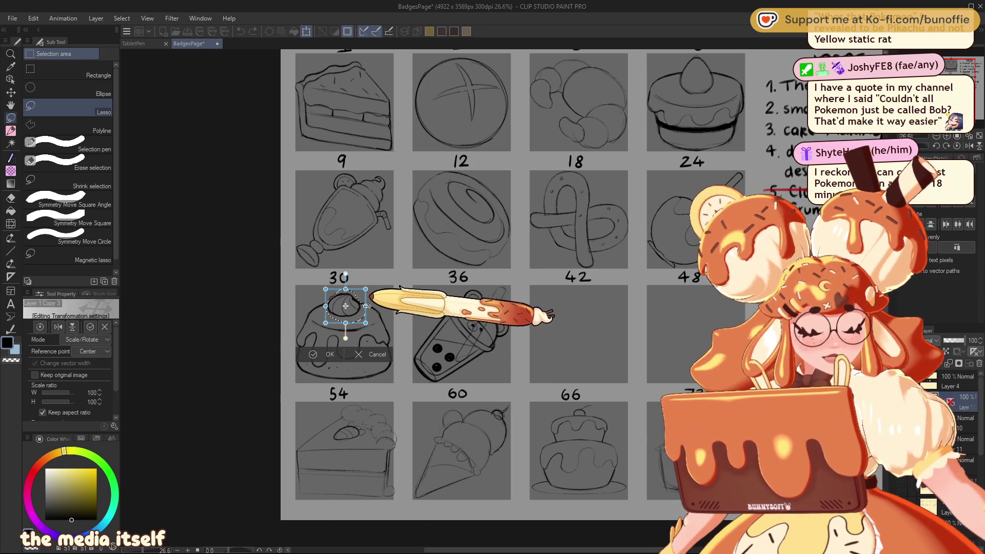
pyautogui.moveTo(370, 305); pyautogui.dragTo(374, 306)
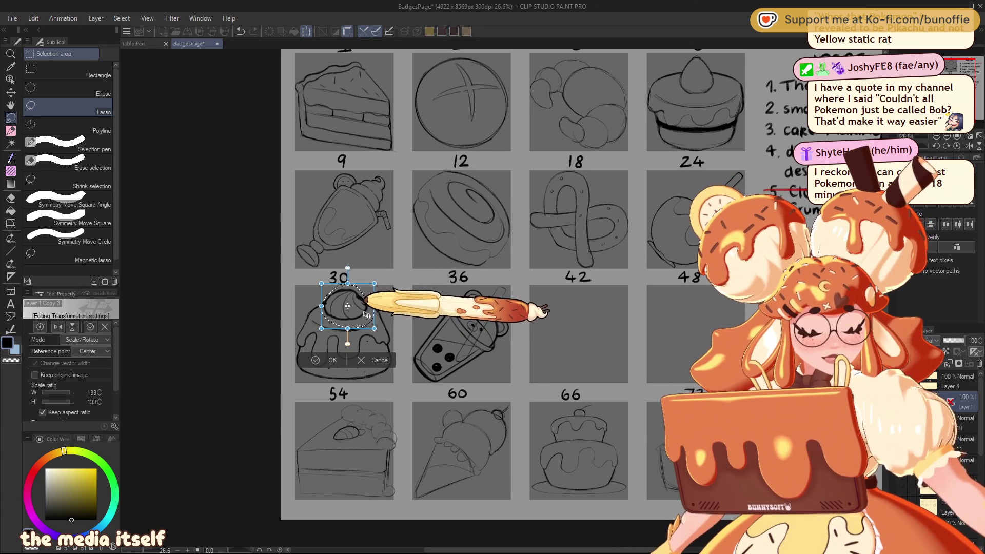
pyautogui.click(330, 360)
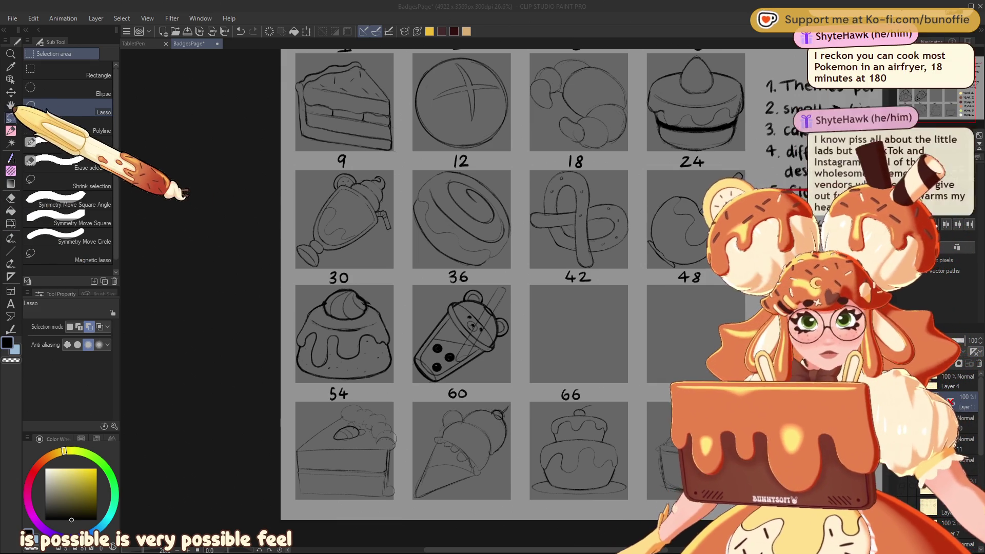
# Pan to panel 72 and erase its old faint sketch.
pyautogui.click(11, 131)
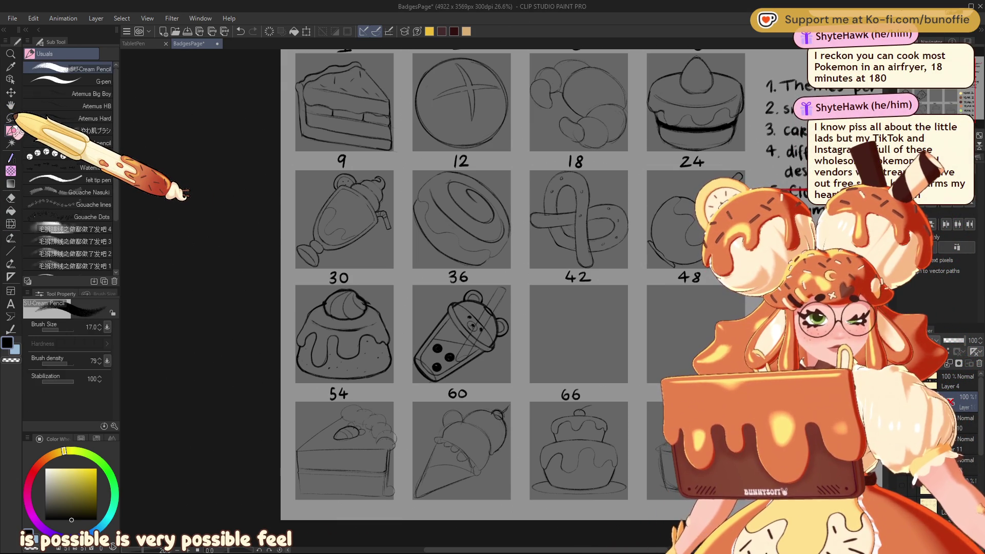
pyautogui.moveTo(693, 466); pyautogui.dragTo(487, 346)
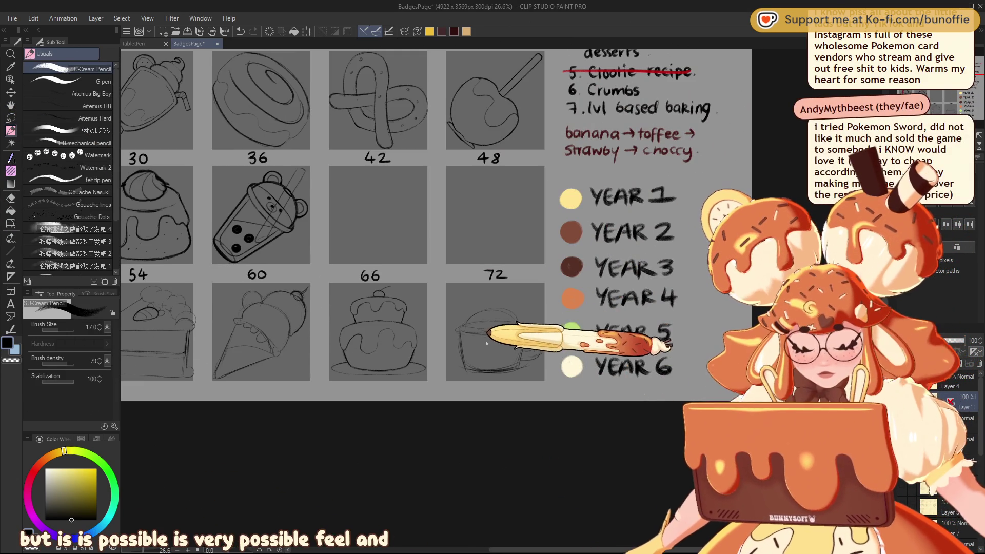
pyautogui.press('e')
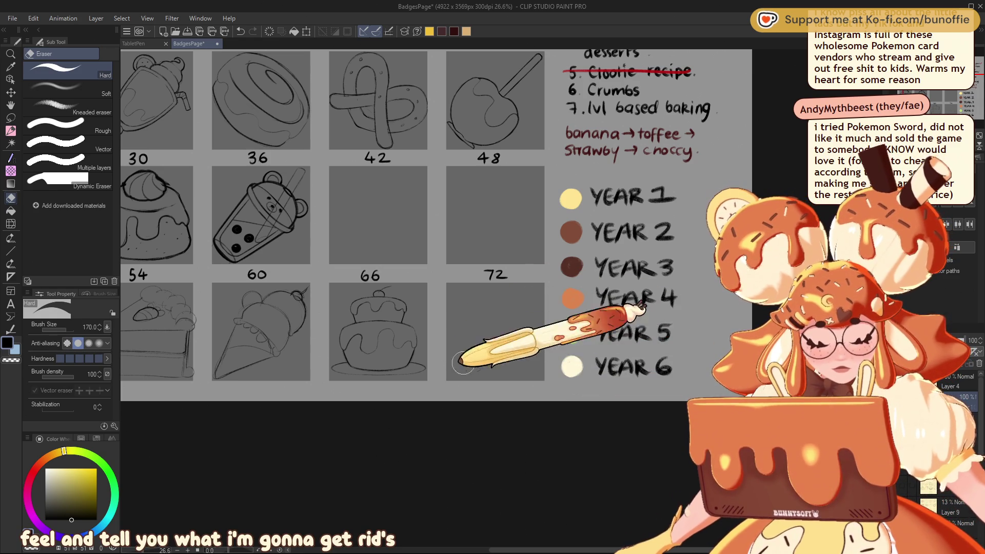
# Sketch a new oval cup outline in panel 72 and mirror the canvas horizontally.
pyautogui.press('p')
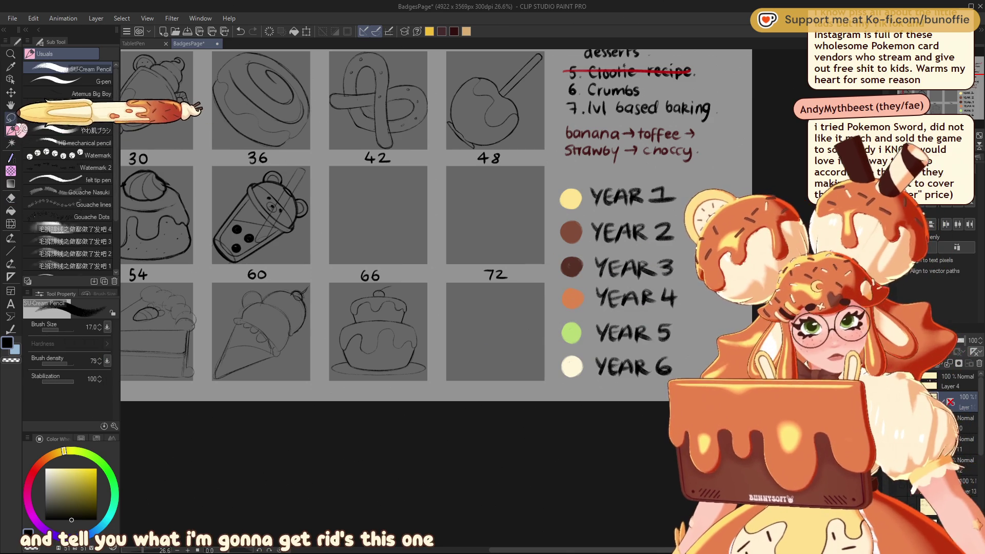
pyautogui.moveTo(516, 303)
pyautogui.mouseDown()
pyautogui.moveTo(453, 319)
pyautogui.moveTo(510, 343)
pyautogui.mouseUp()
pyautogui.moveTo(493, 300); pyautogui.dragTo(463, 339)
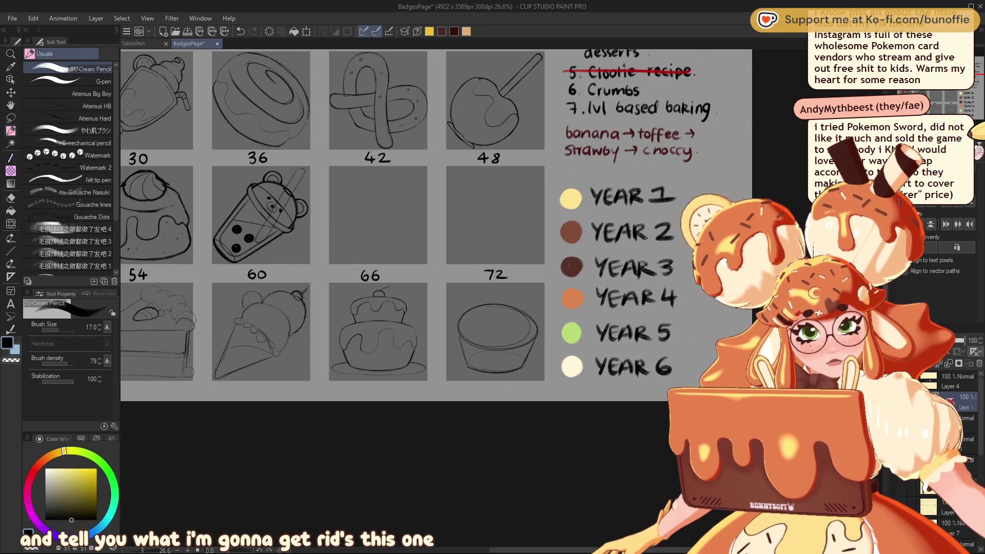
pyautogui.press('h')
pyautogui.moveTo(469, 314); pyautogui.dragTo(361, 317)
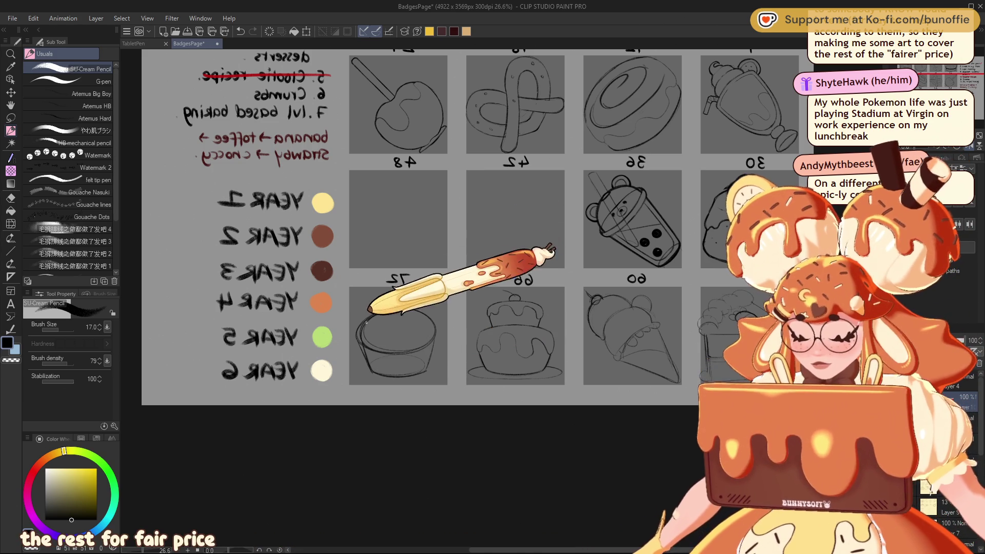
# Touch up the panel 72 sketch with eraser and pencil, undoing a stray stroke.
pyautogui.press('e')
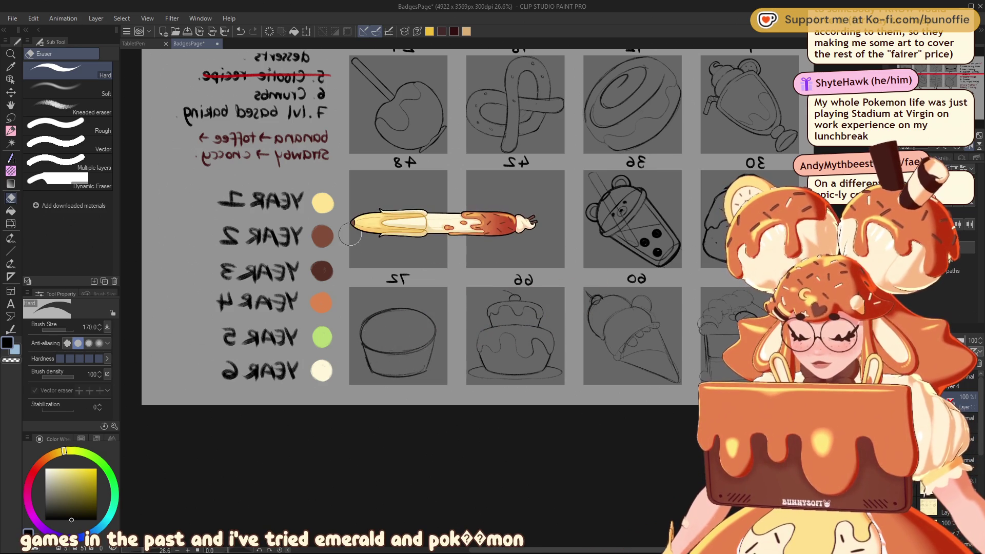
pyautogui.click(10, 131)
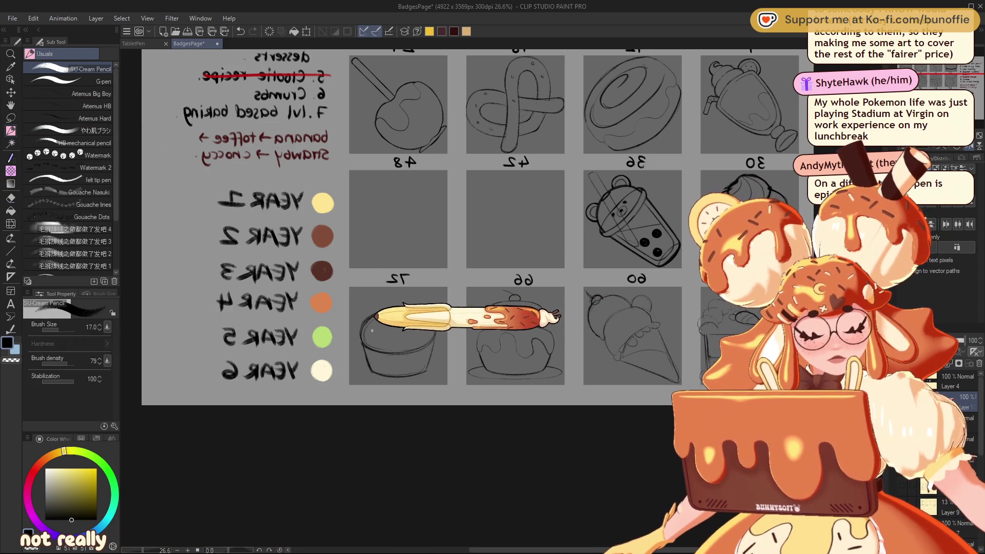
pyautogui.hotkey('ctrl', 'space')
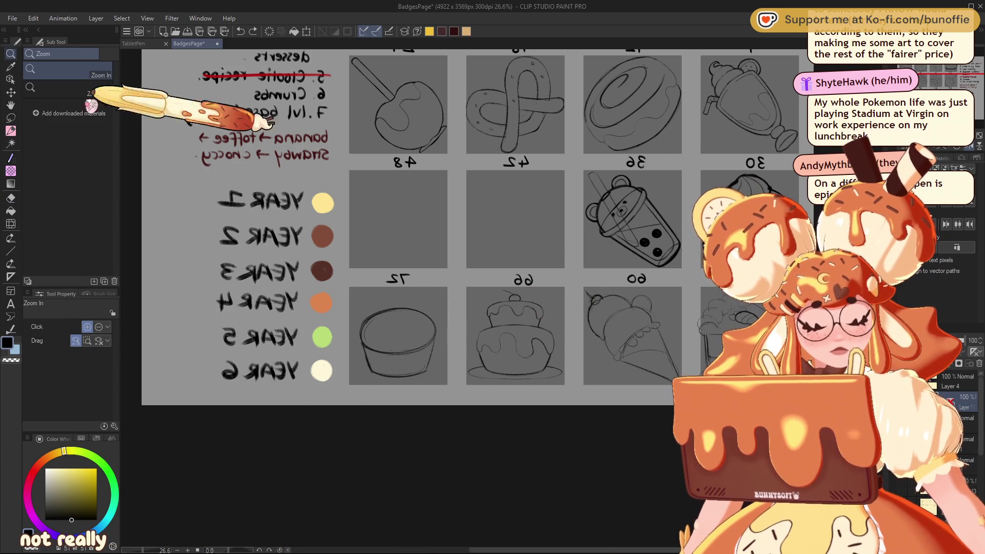
pyautogui.click(10, 130)
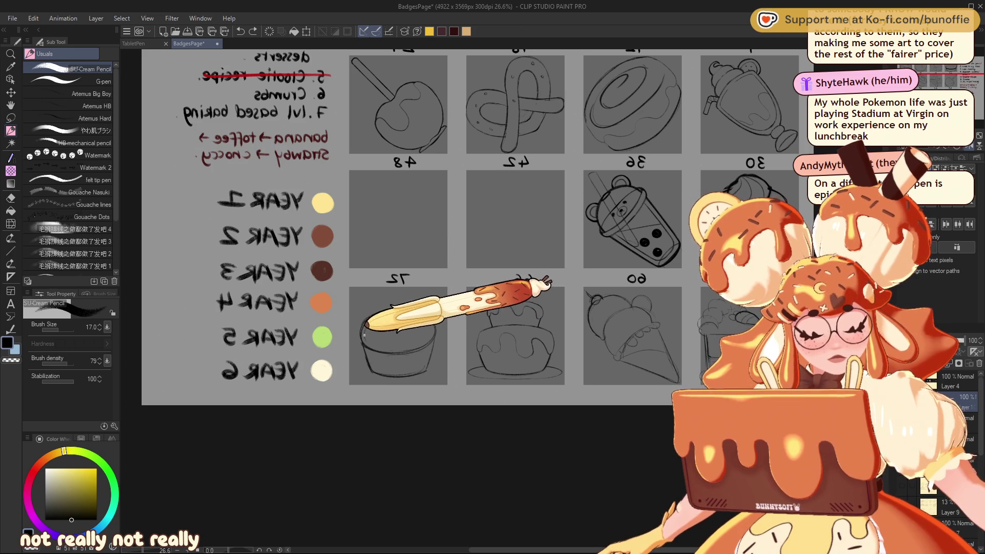
pyautogui.moveTo(421, 344); pyautogui.dragTo(432, 328)
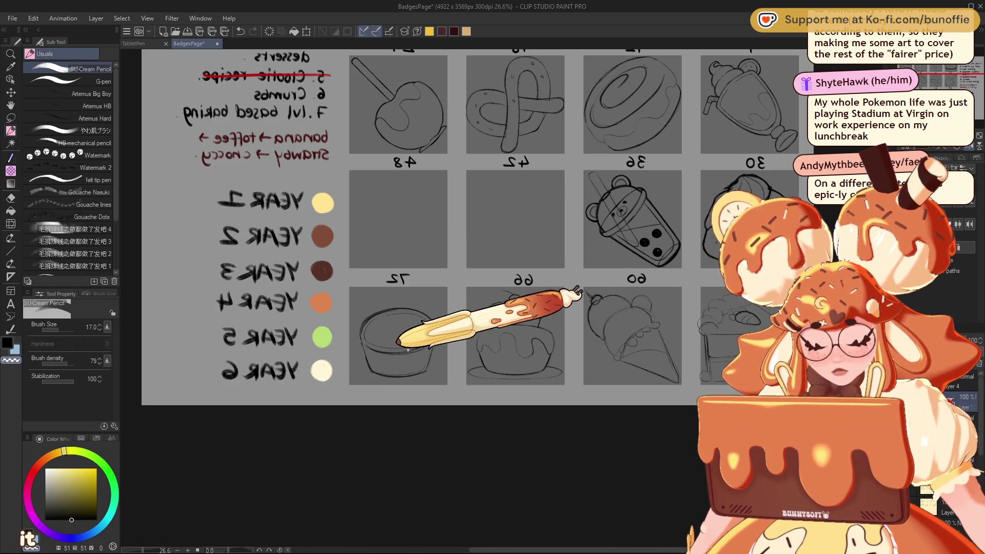
pyautogui.hotkey('ctrl', 'z')
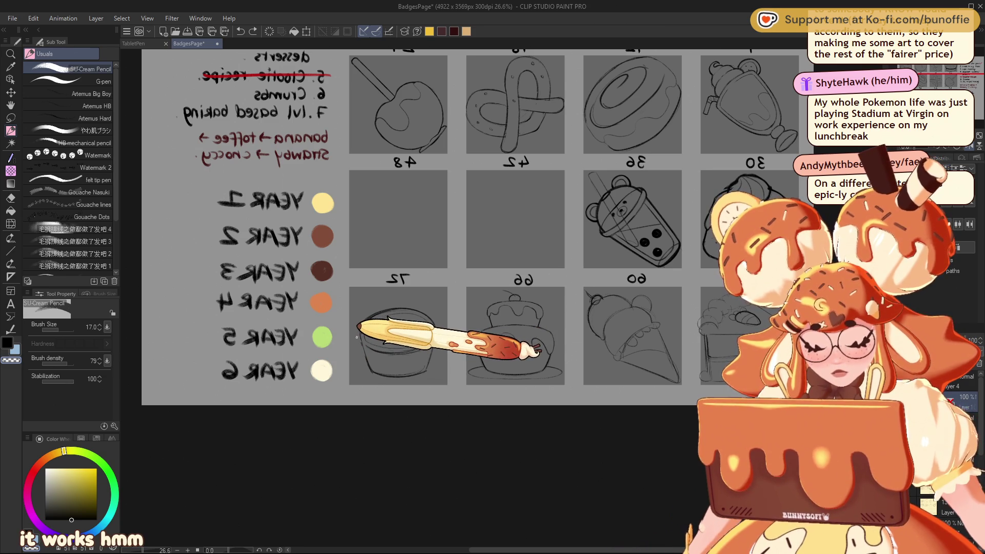
# Draw the bowl's left side and a handle curve in panel 72, then unflip the canvas.
pyautogui.moveTo(356, 337); pyautogui.dragTo(353, 359)
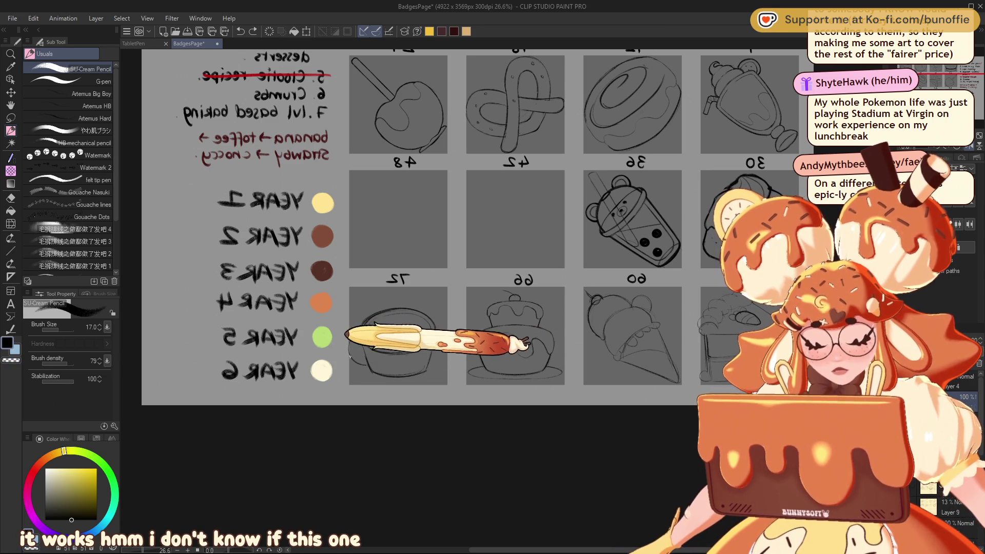
pyautogui.moveTo(360, 341); pyautogui.dragTo(353, 354)
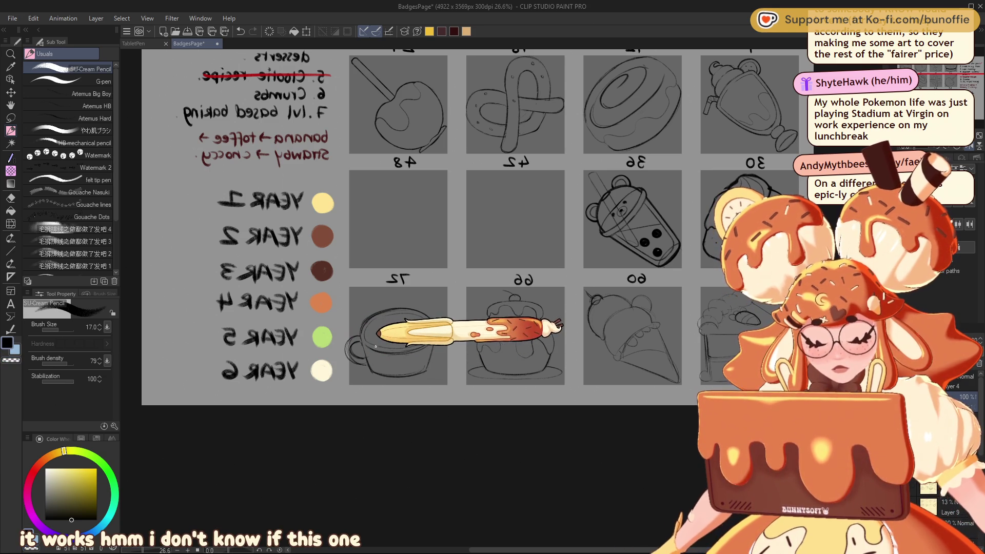
pyautogui.press('h')
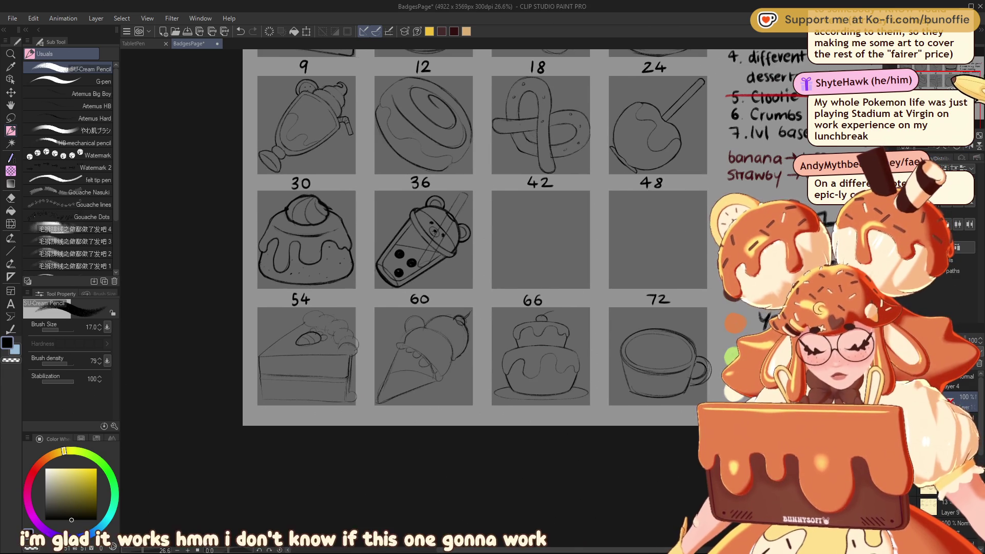
# Erase the bowl sketch and its leftover mark in panel 72 with the Eraser.
pyautogui.press('e')
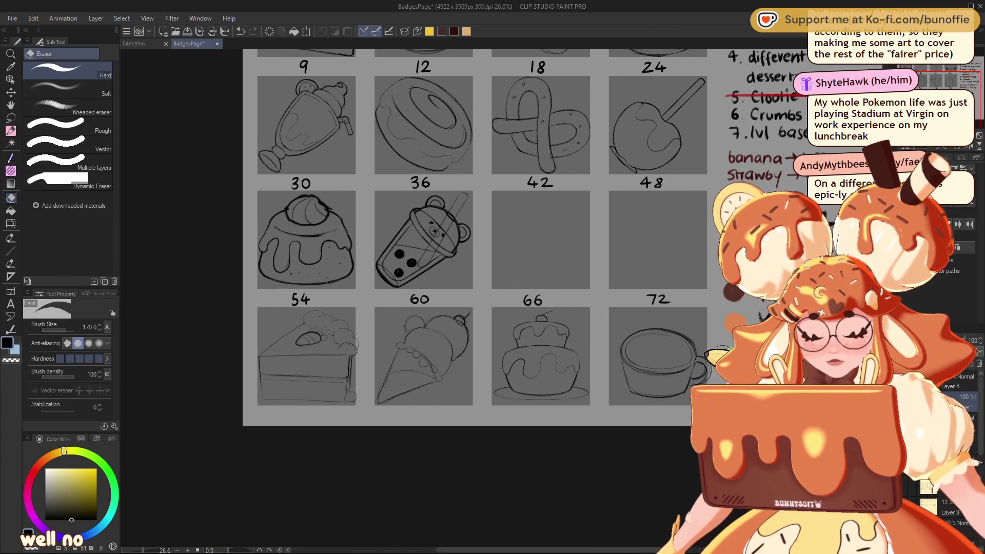
pyautogui.moveTo(636, 379); pyautogui.dragTo(696, 326)
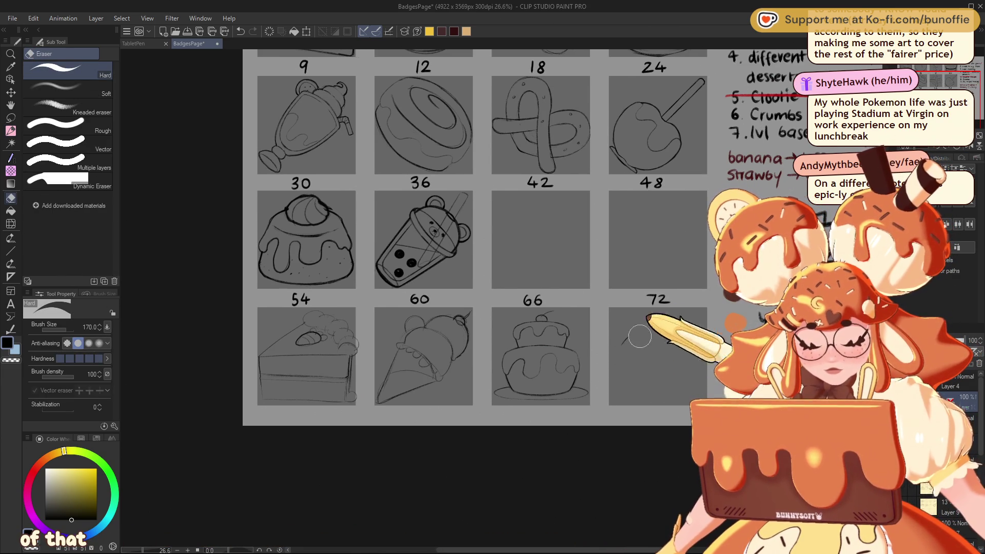
pyautogui.moveTo(646, 359); pyautogui.dragTo(613, 339)
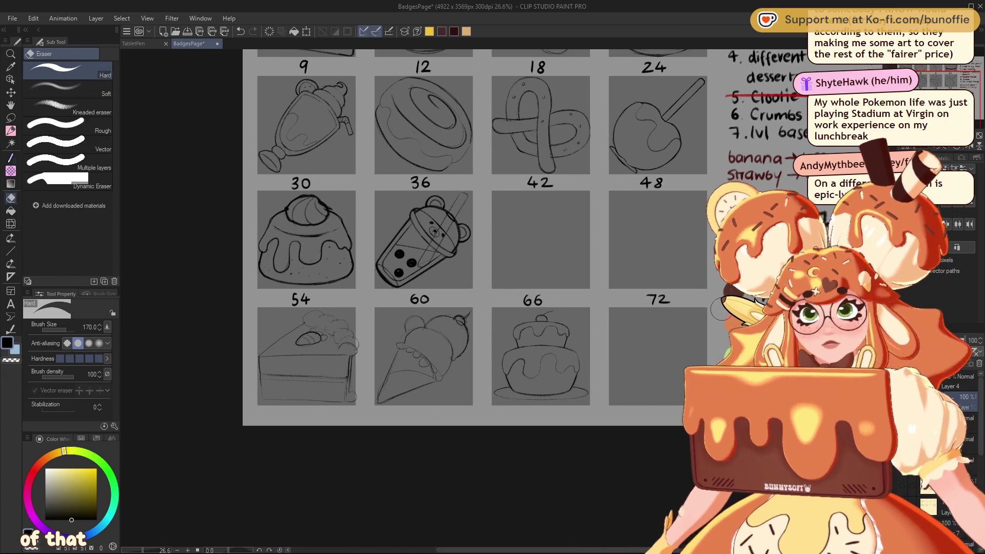